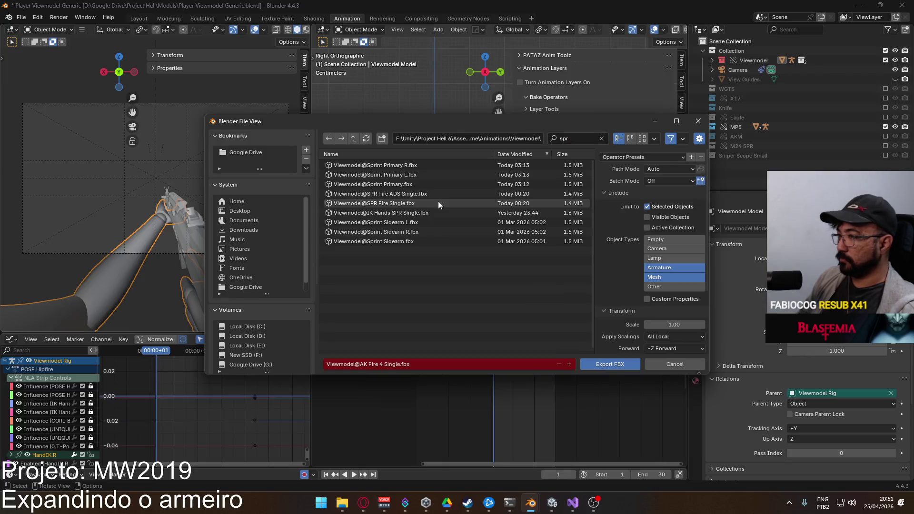
Export the animation over Viewmodel@SPR Fire Single.fbx.
click(399, 204)
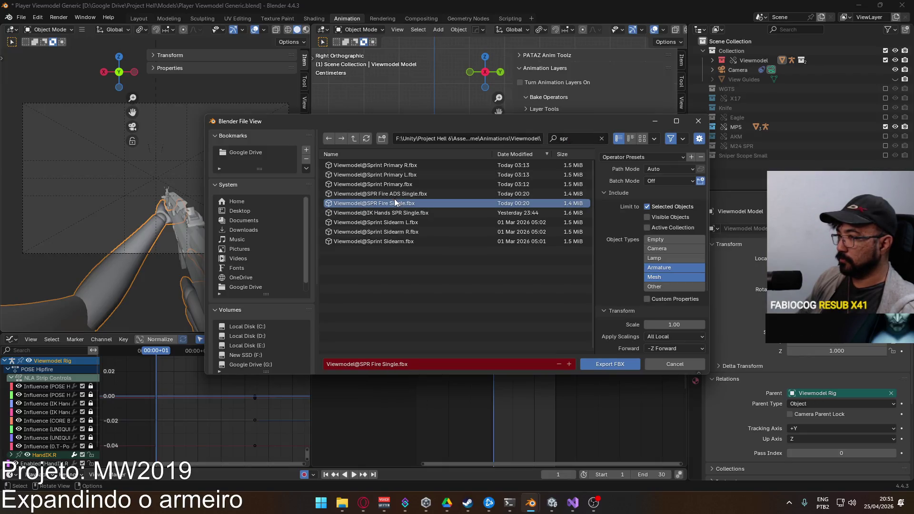
double_click(393, 204)
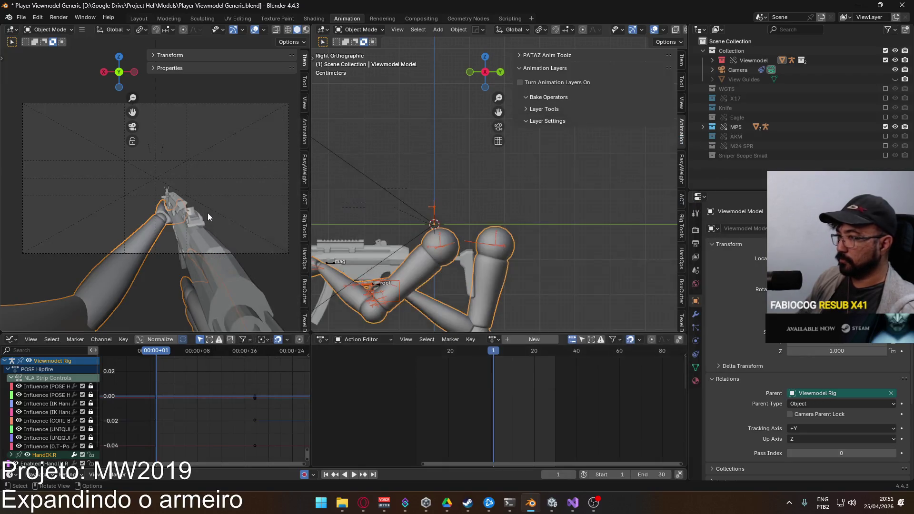
click(330, 264)
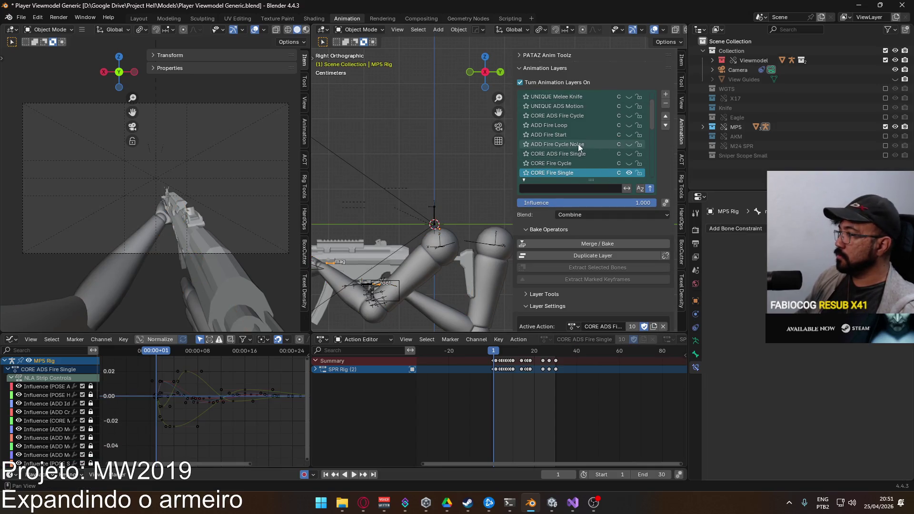
Enable the MP5 rig's CORE ADS Fire Single layer with the SPR Rig slot and preview it to frame 28.
click(629, 154)
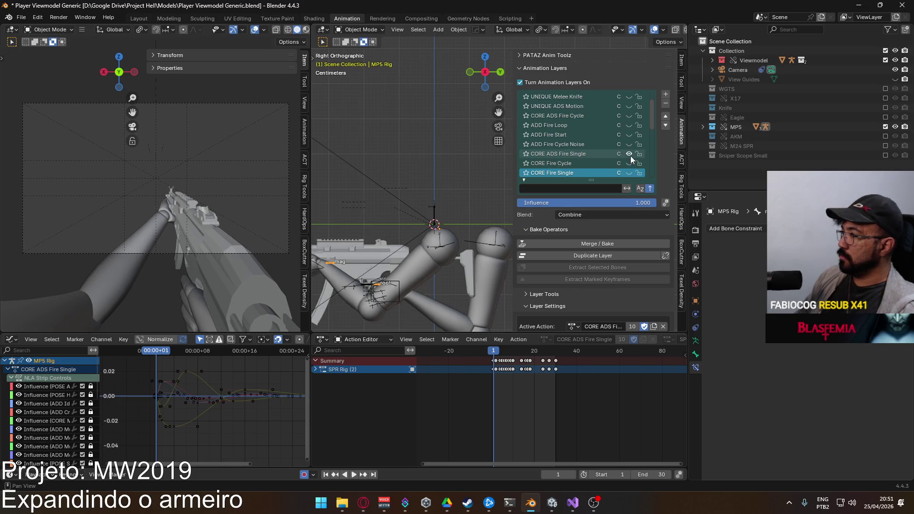
click(581, 156)
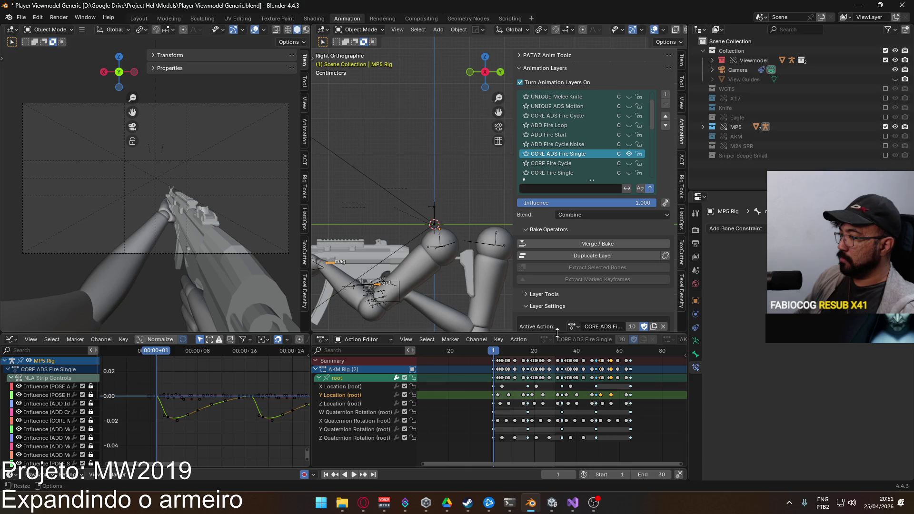
scroll(651, 265, down, 3)
click(574, 283)
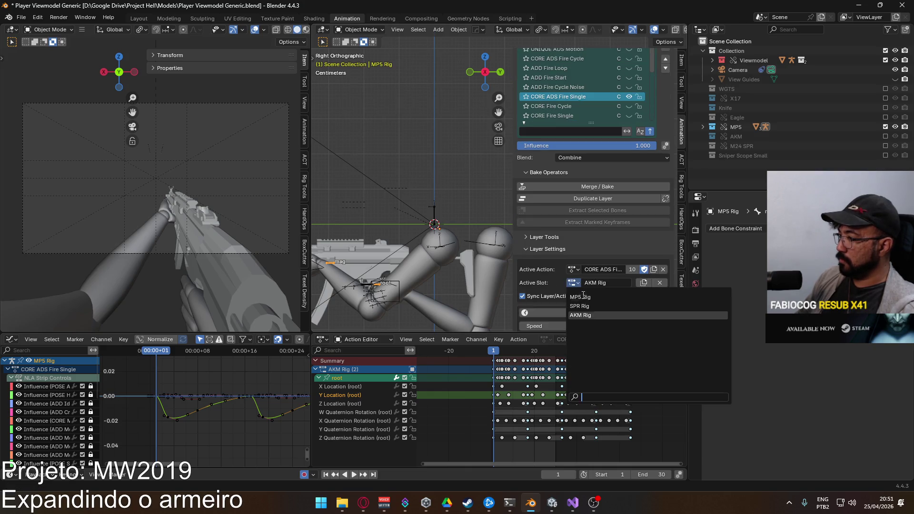
click(579, 307)
mouse_move(494, 355)
mouse_down()
mouse_move(554, 341)
mouse_move(494, 350)
mouse_up()
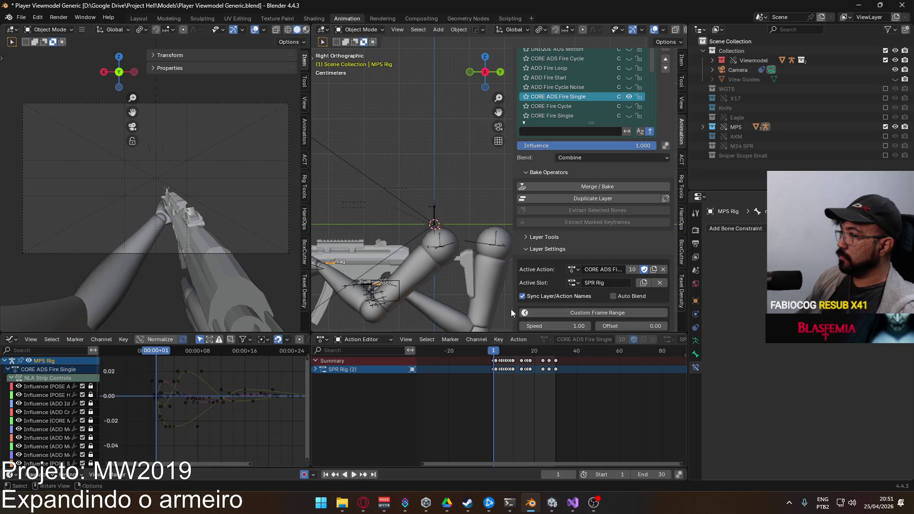
click(418, 269)
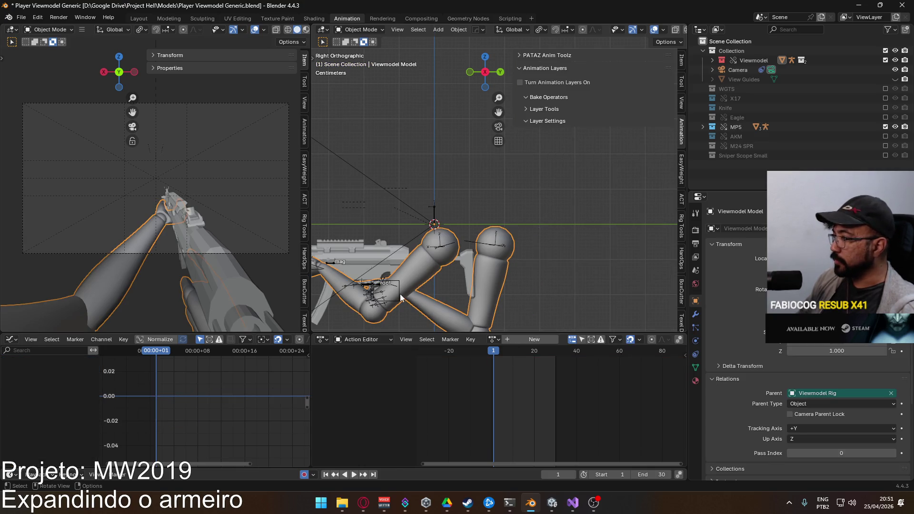
Export the Viewmodel Model as FBX over Viewmodel@SPR Fire ADS Single.fbx, found by searching 'ads'.
click(466, 244)
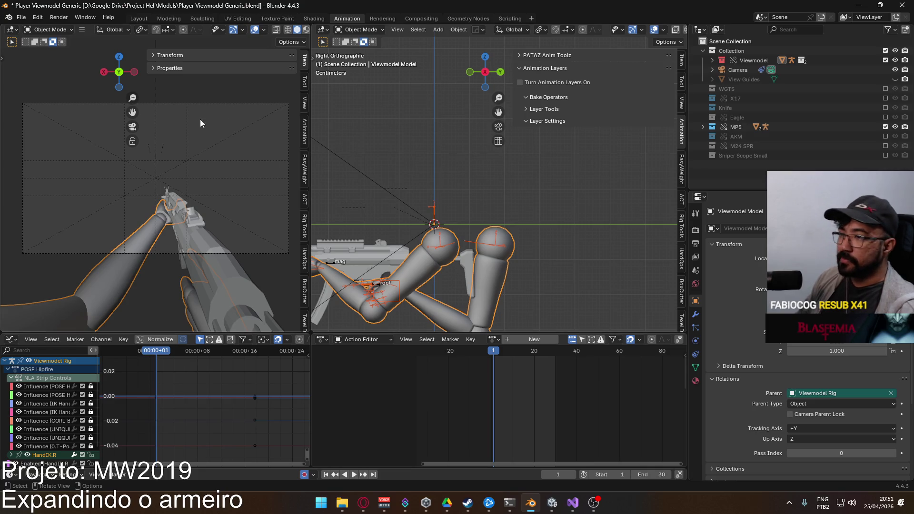
click(21, 17)
mouse_move(63, 161)
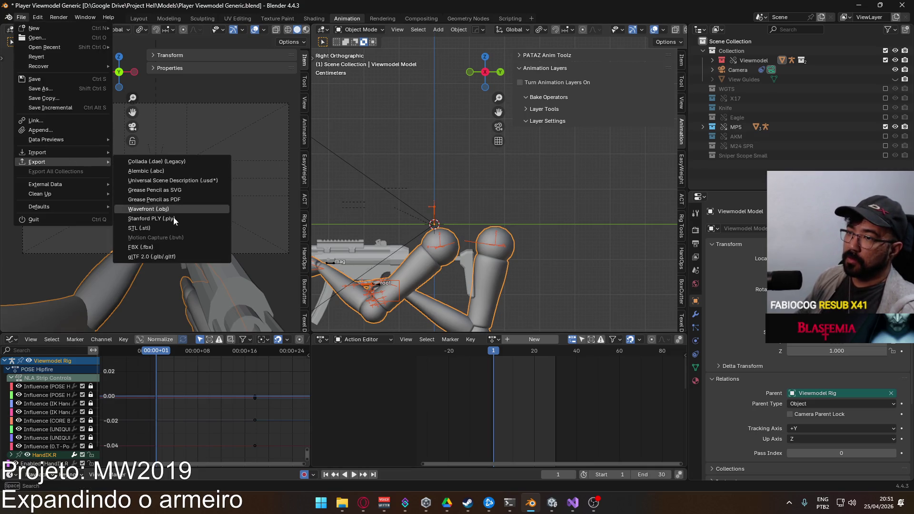
click(210, 246)
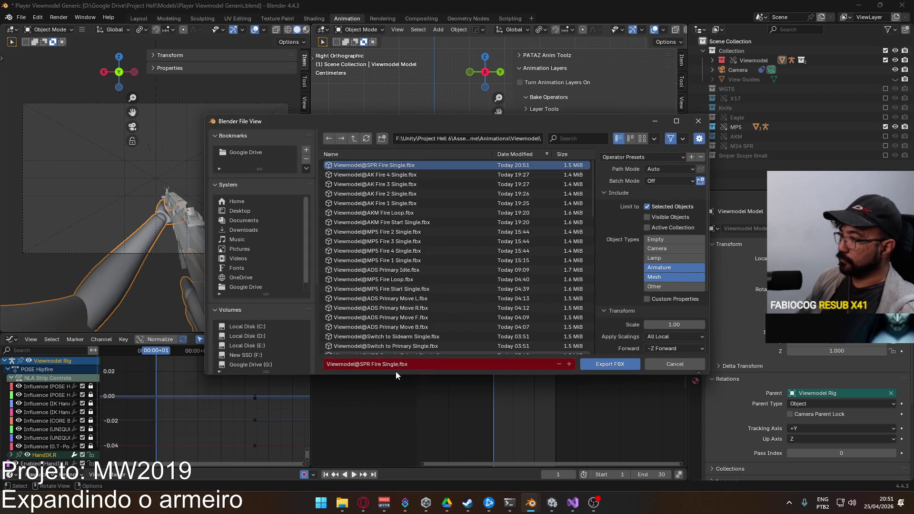
click(370, 364)
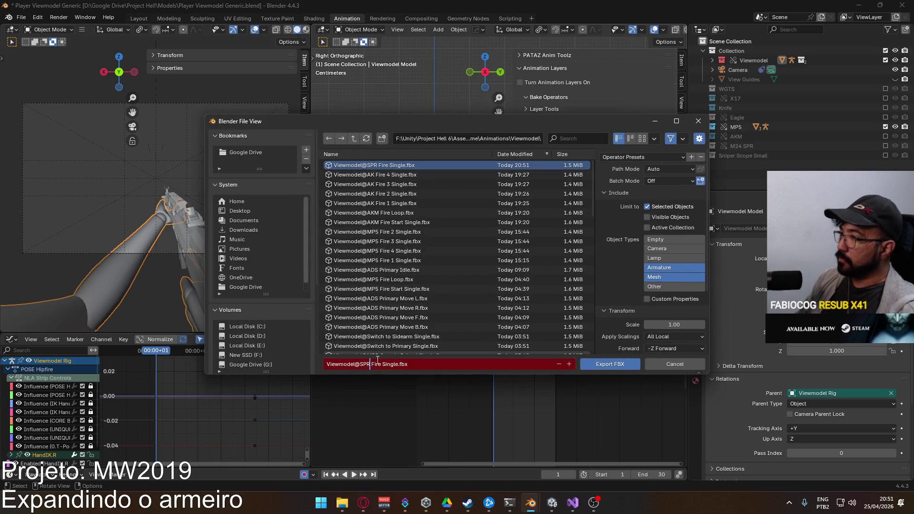
click(568, 138)
text(ads)
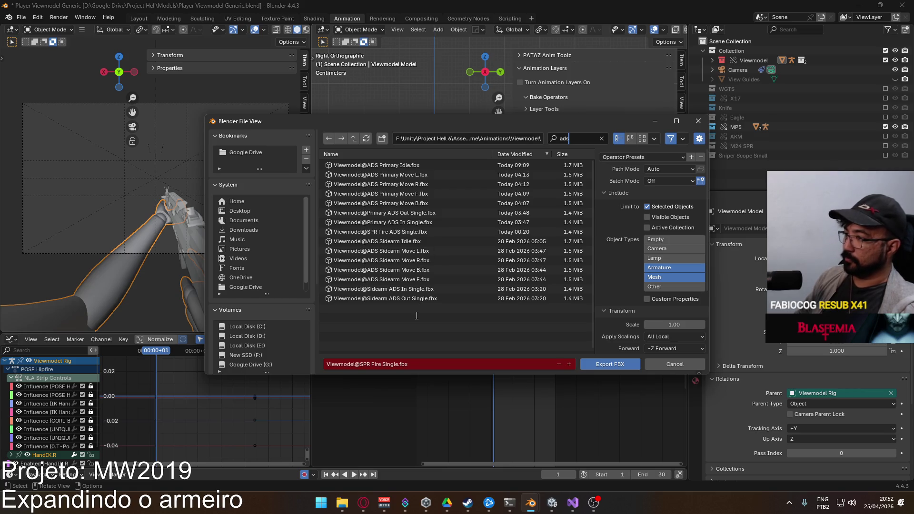
click(431, 232)
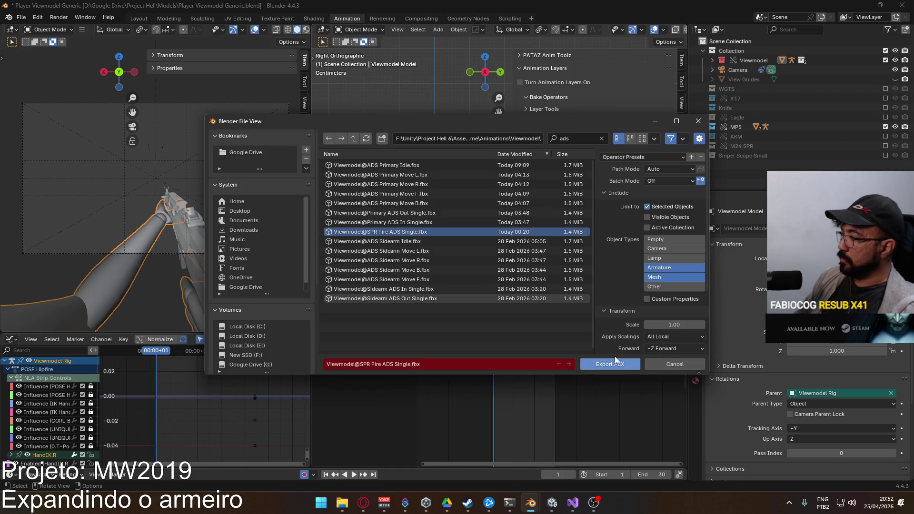
click(601, 363)
click(553, 505)
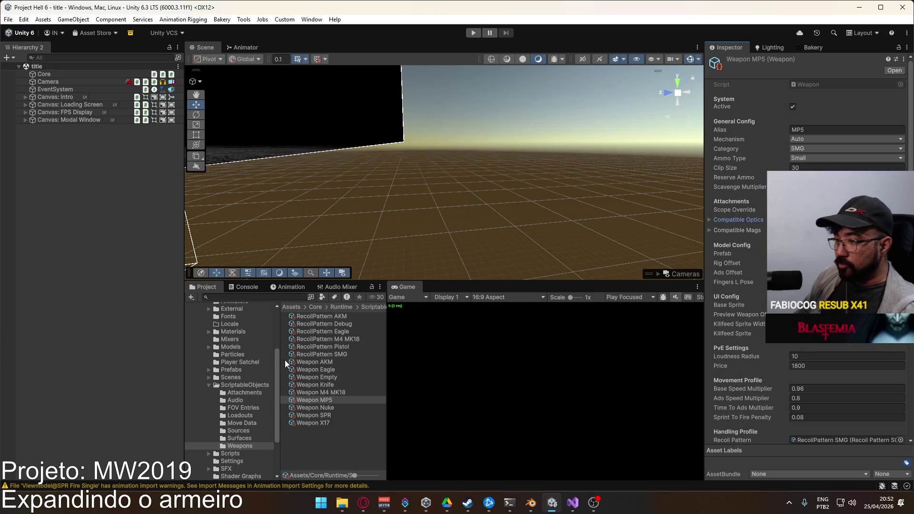
Browse the ScriptableObjects and Prefabs folders in Unity while the ADS fire clip imports.
click(240, 385)
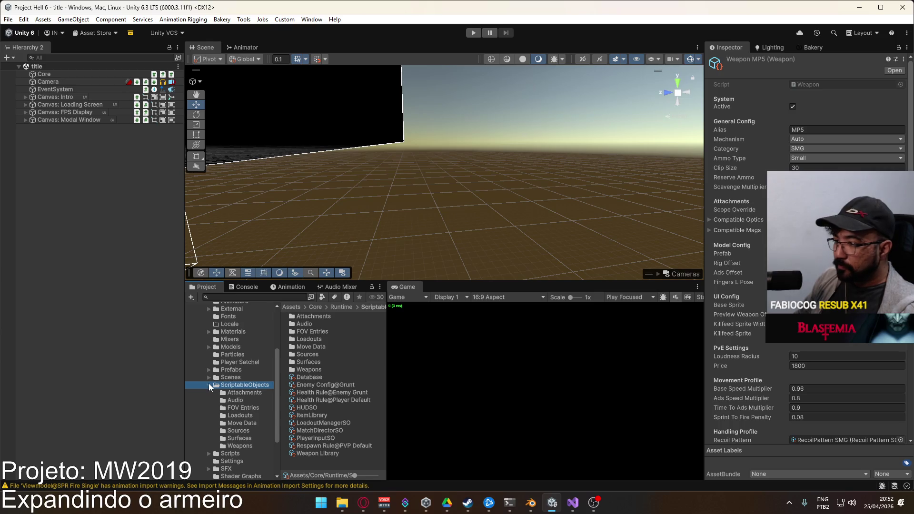
click(208, 383)
click(236, 369)
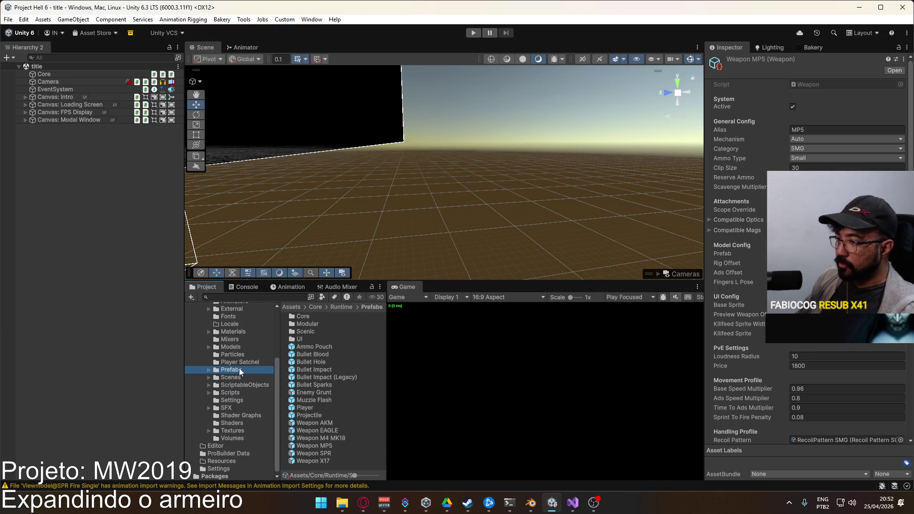
click(531, 503)
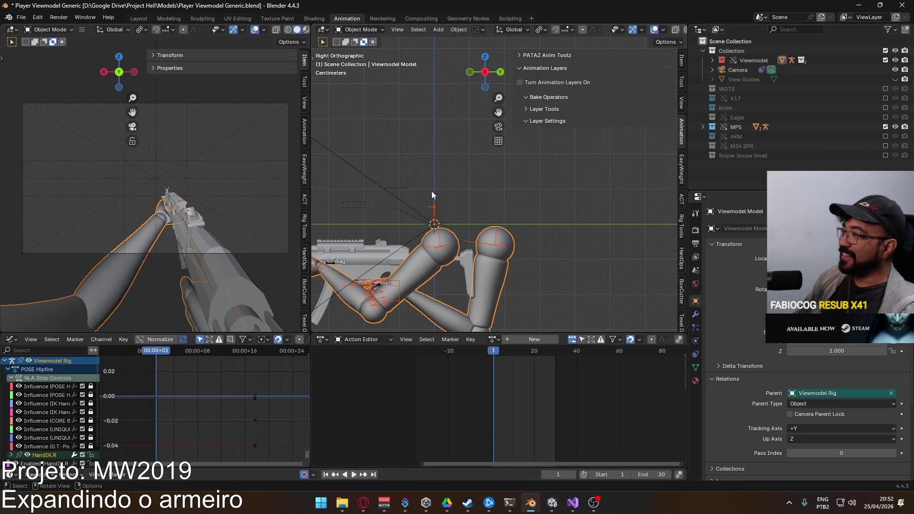
Review the MP5 rig's animation layers in PATAZ Anim Toolz, then select the Viewmodel Rig.
click(335, 264)
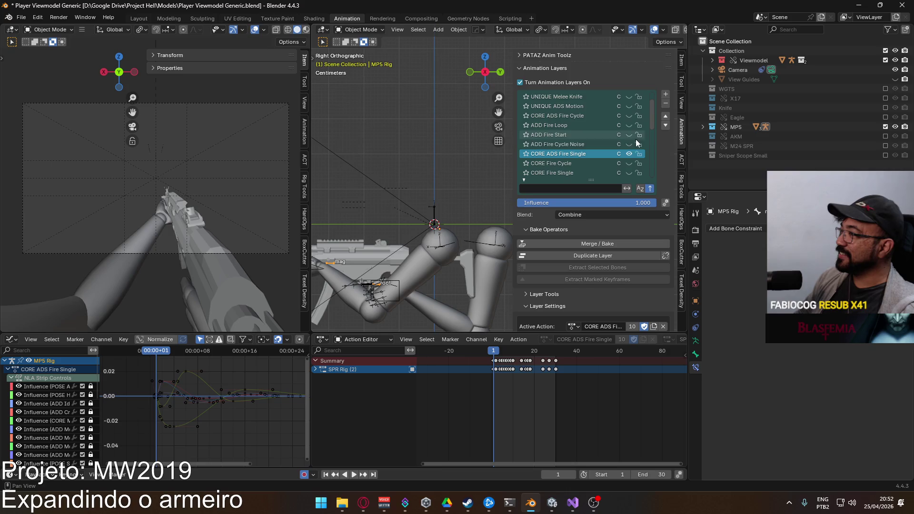
scroll(630, 129, down, 5)
mouse_move(650, 136)
mouse_down()
mouse_move(648, 168)
mouse_move(655, 104)
mouse_up()
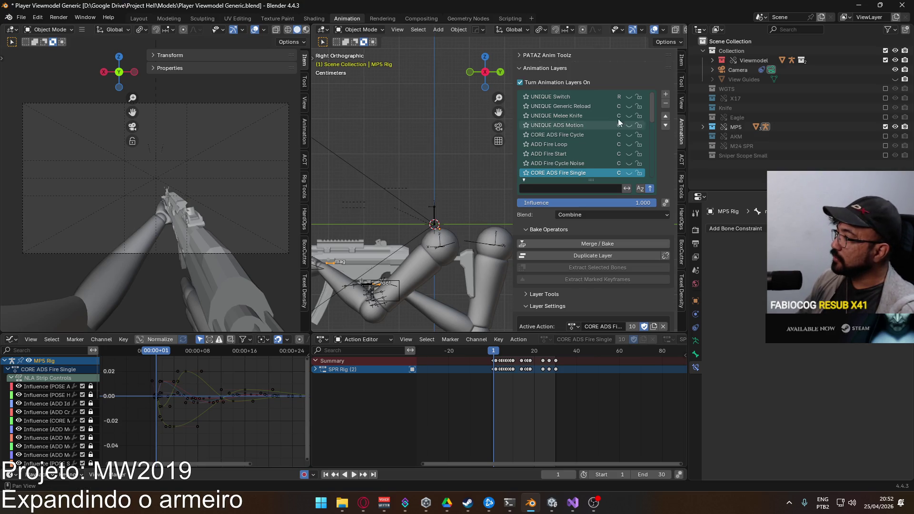
mouse_move(652, 112)
mouse_down()
mouse_move(651, 168)
mouse_move(656, 127)
mouse_up()
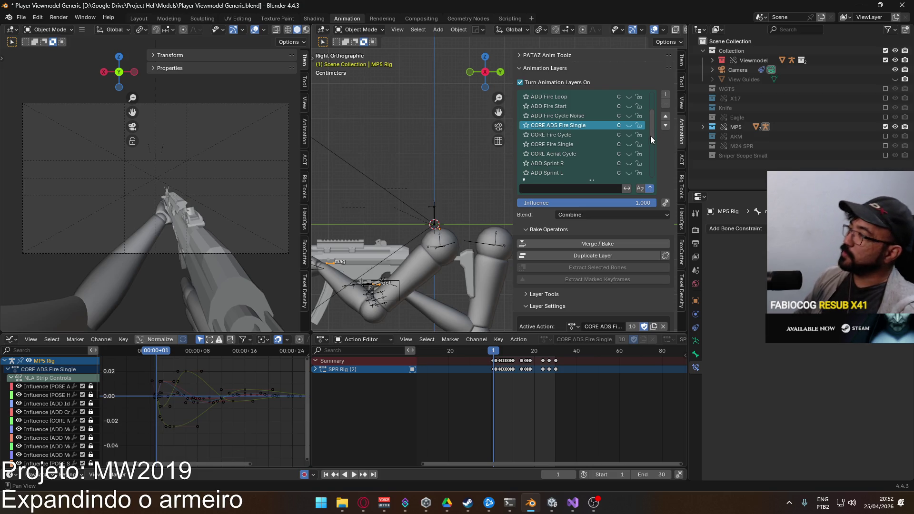
scroll(653, 109, up, 3)
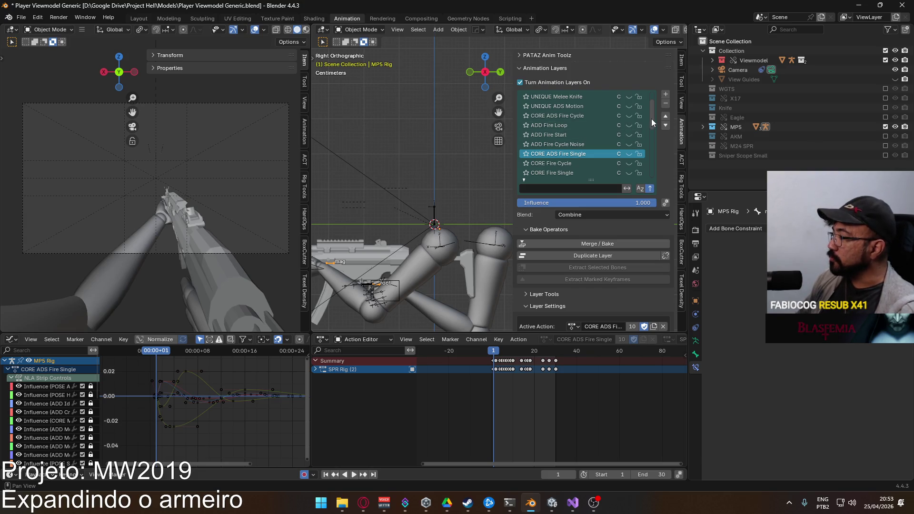
scroll(651, 119, down, 3)
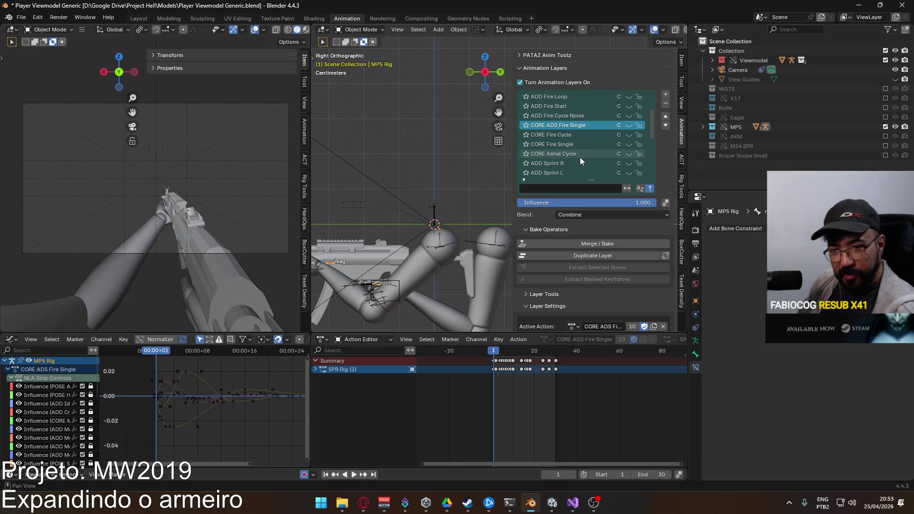
drag(652, 124, 652, 114)
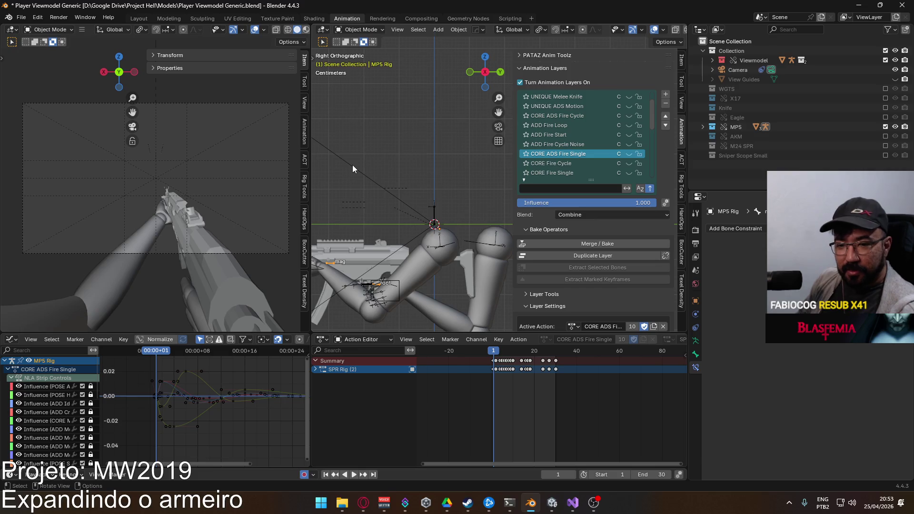
mouse_move(651, 120)
mouse_down()
mouse_move(652, 110)
mouse_move(651, 125)
mouse_up()
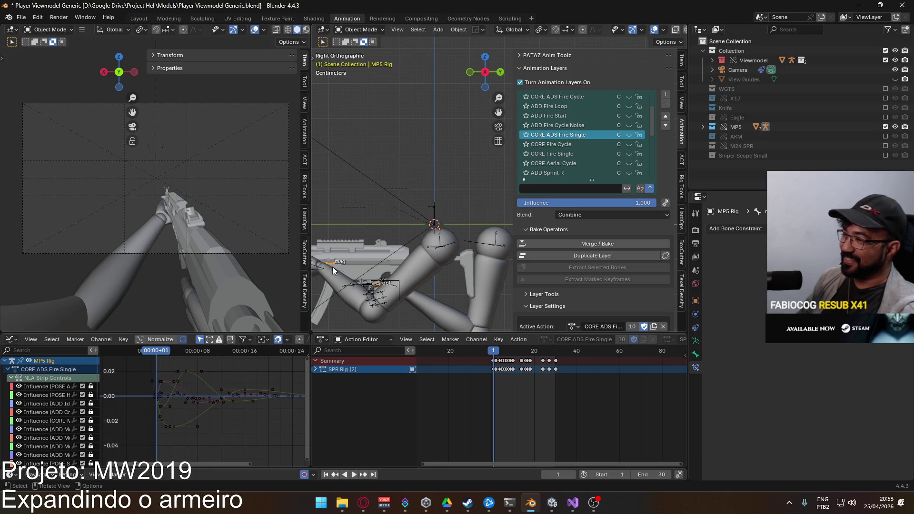
click(388, 281)
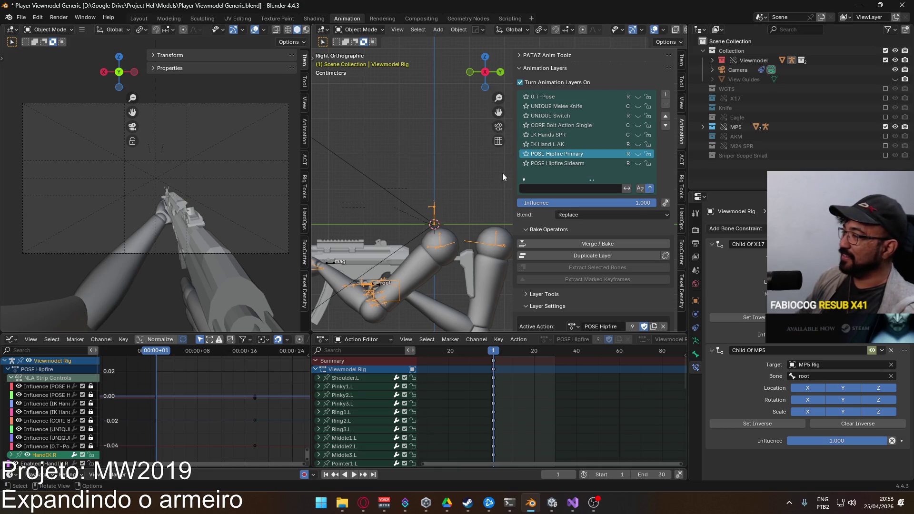
Browse the MP5 rig's Active Action list of available actions, then select the Viewmodel Rig.
click(328, 265)
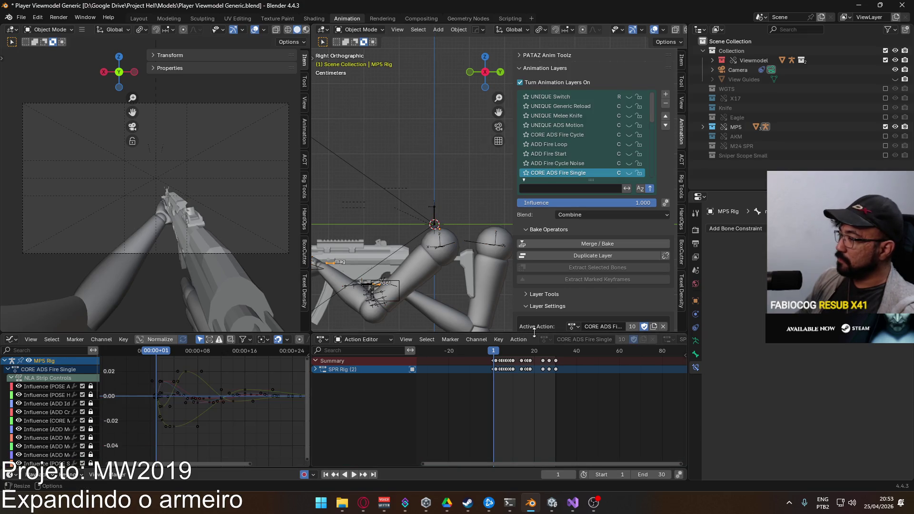
scroll(638, 209, down, 3)
click(575, 263)
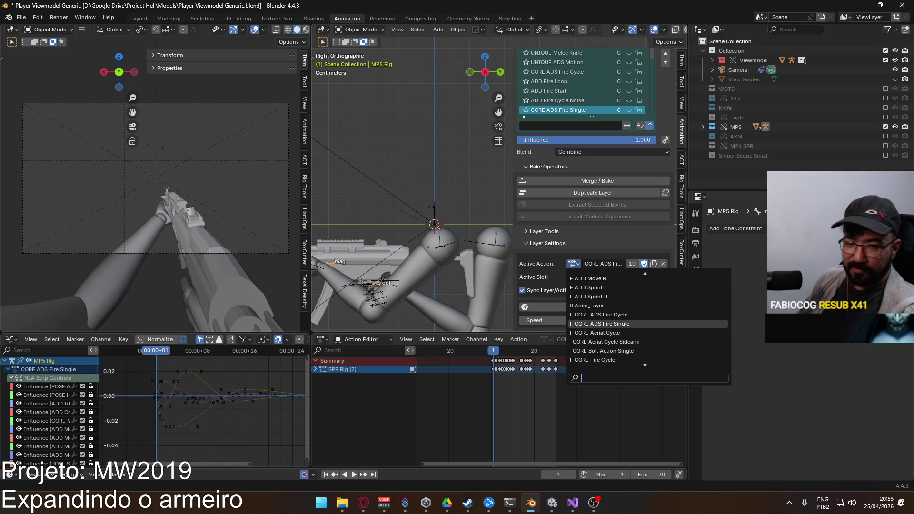
scroll(638, 336, down, 5)
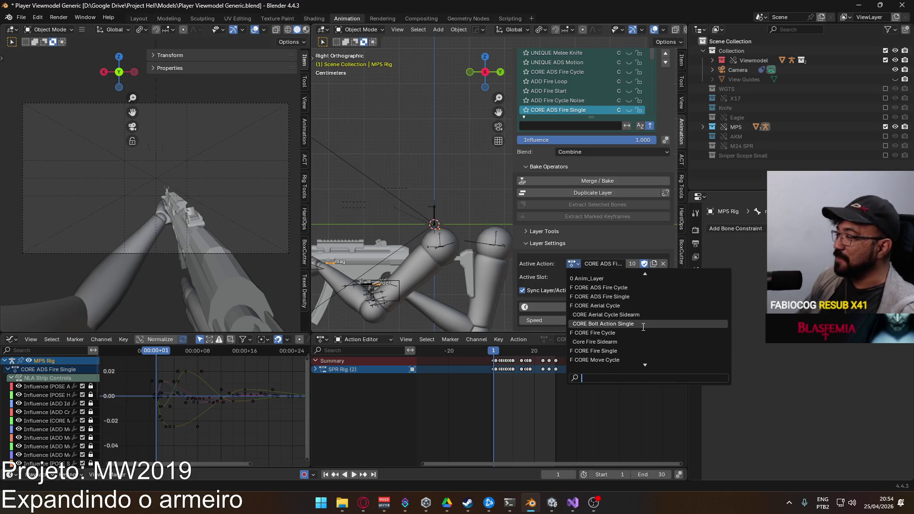
scroll(642, 334, down, 3)
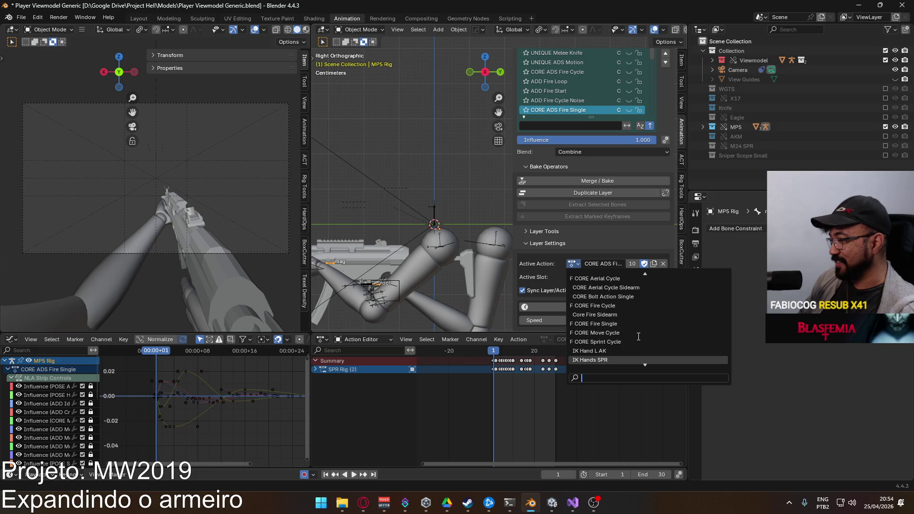
scroll(640, 338, down, 5)
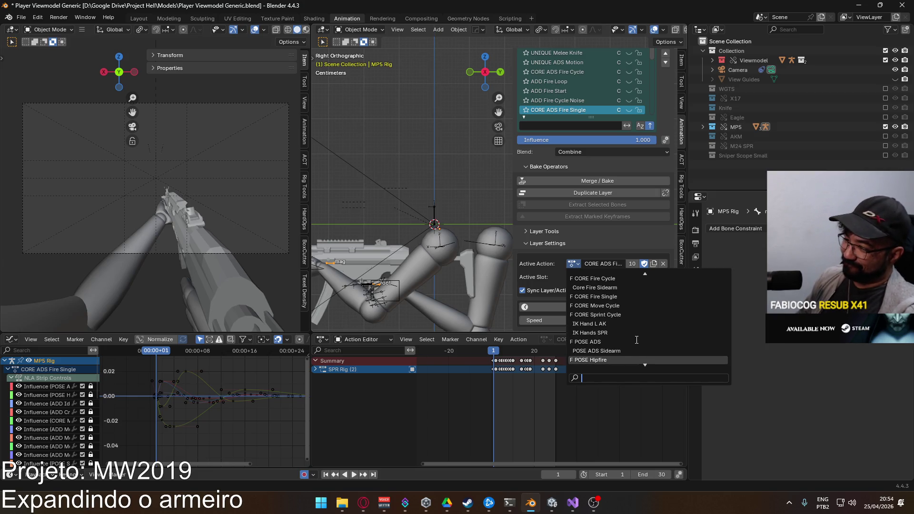
scroll(635, 338, up, 5)
scroll(635, 336, up, 13)
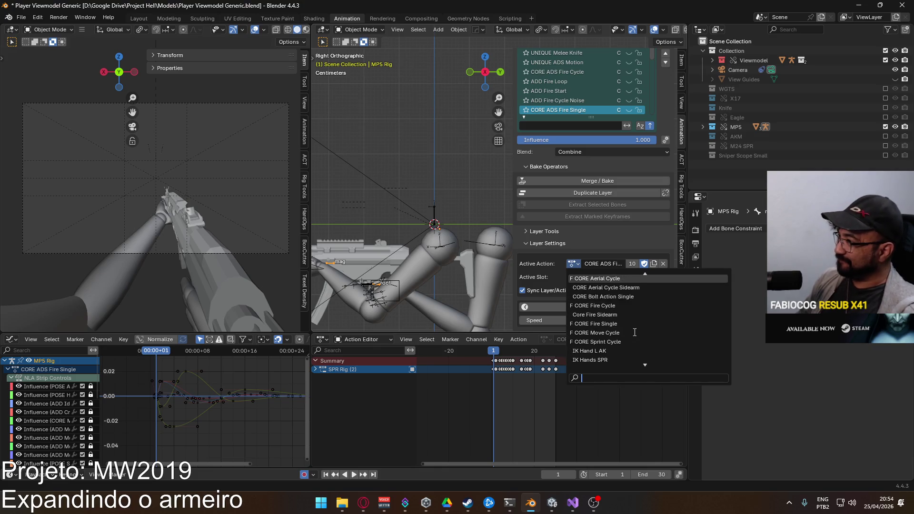
scroll(634, 333, up, 6)
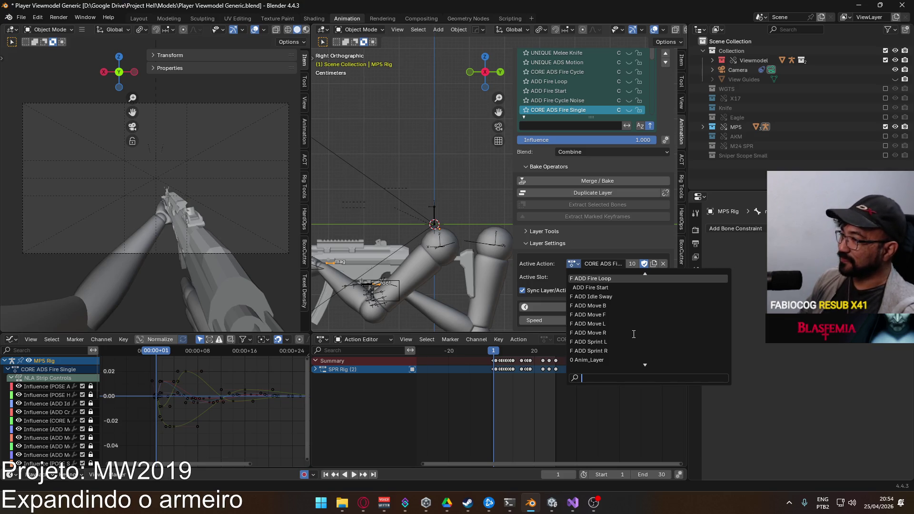
scroll(634, 334, up, 3)
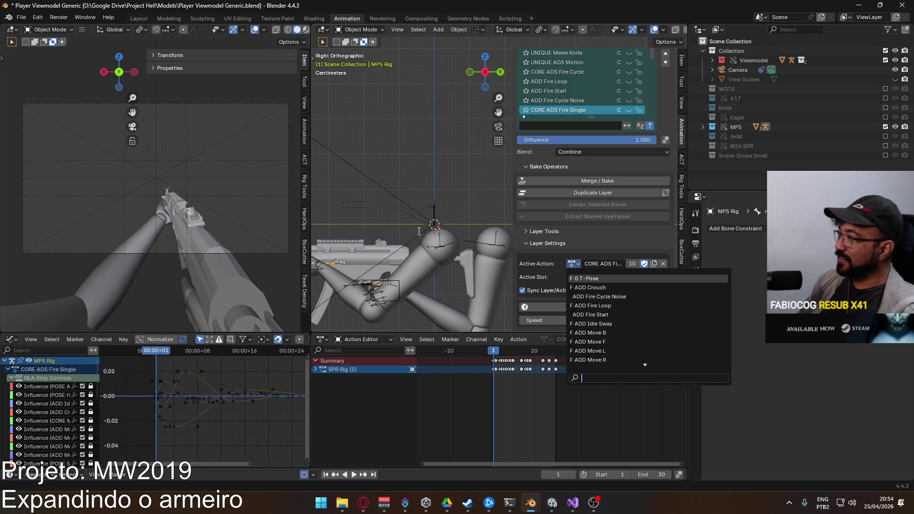
click(396, 284)
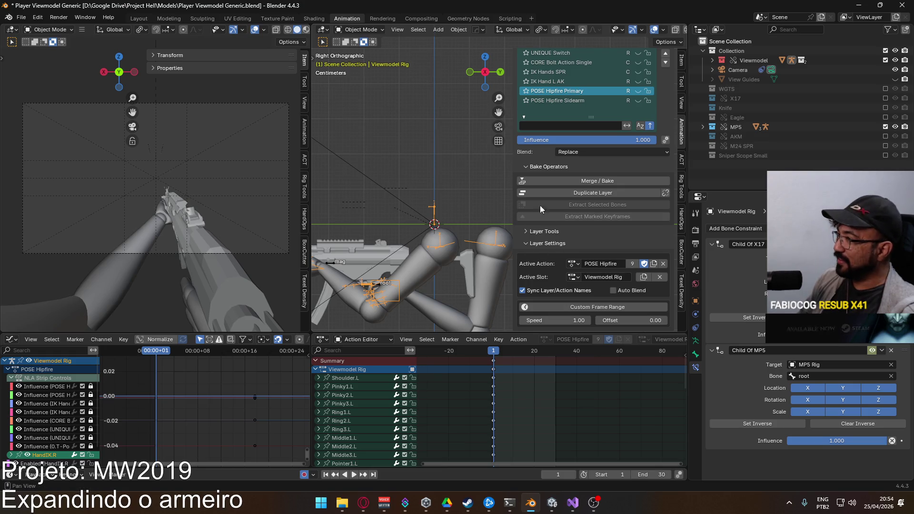
Select the MP5 Rig's UNIQUE Switch layer and add a new Anim_Layer at the top.
scroll(565, 102, up, 3)
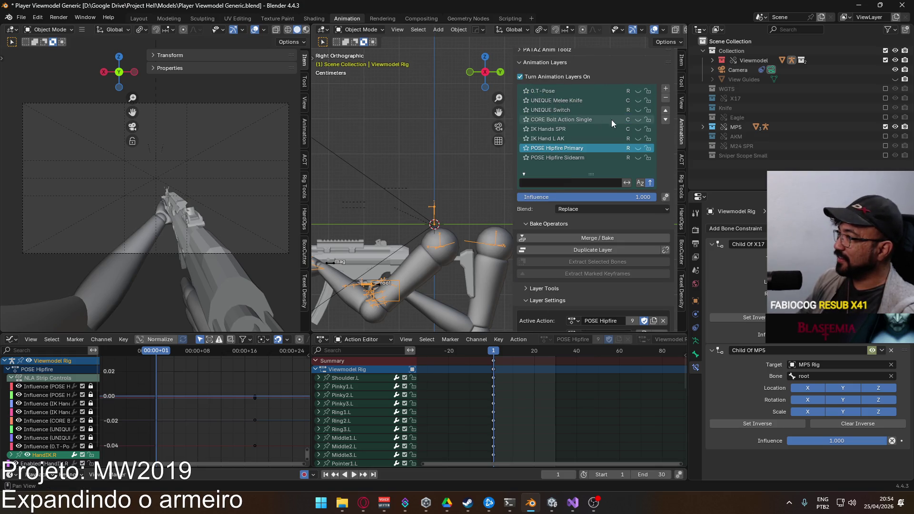
click(638, 121)
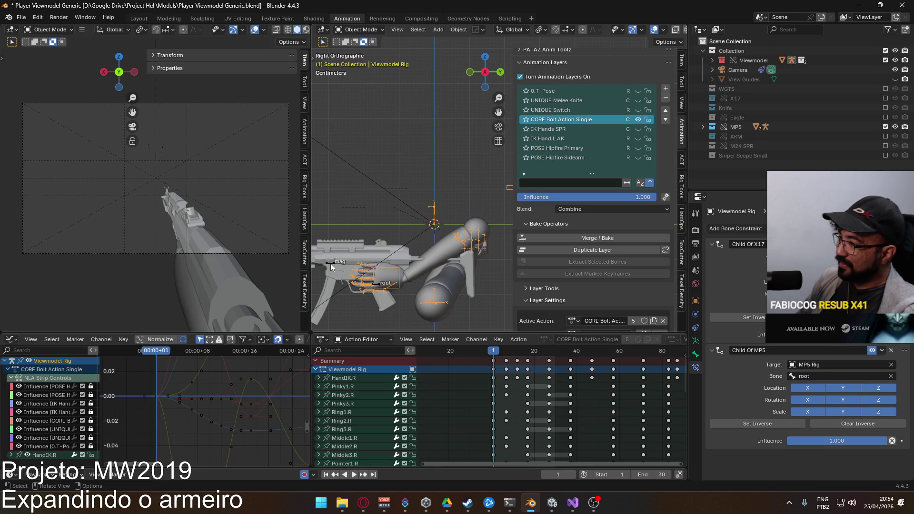
click(330, 264)
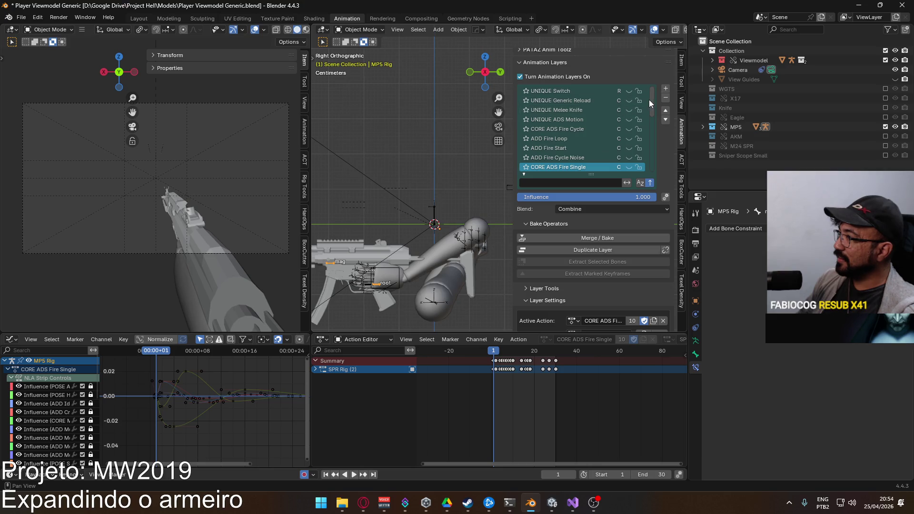
drag(649, 111, 648, 122)
scroll(644, 136, down, 10)
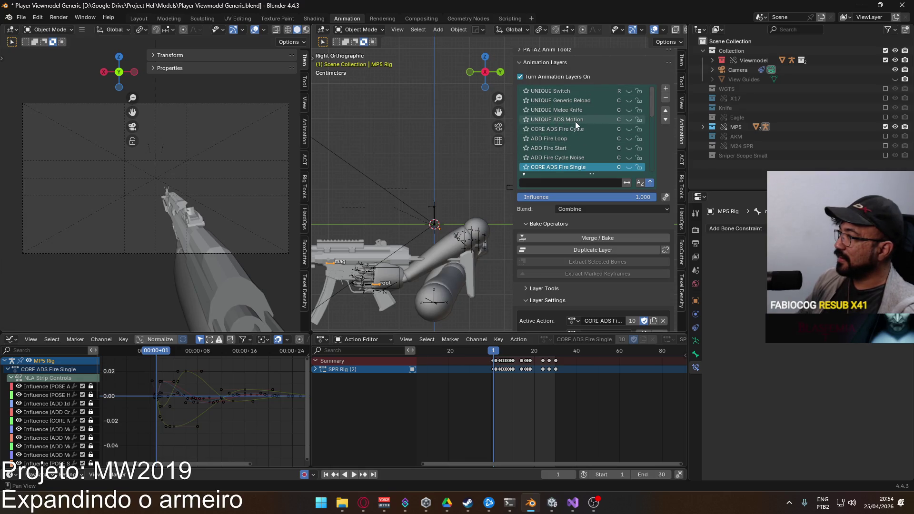
click(584, 93)
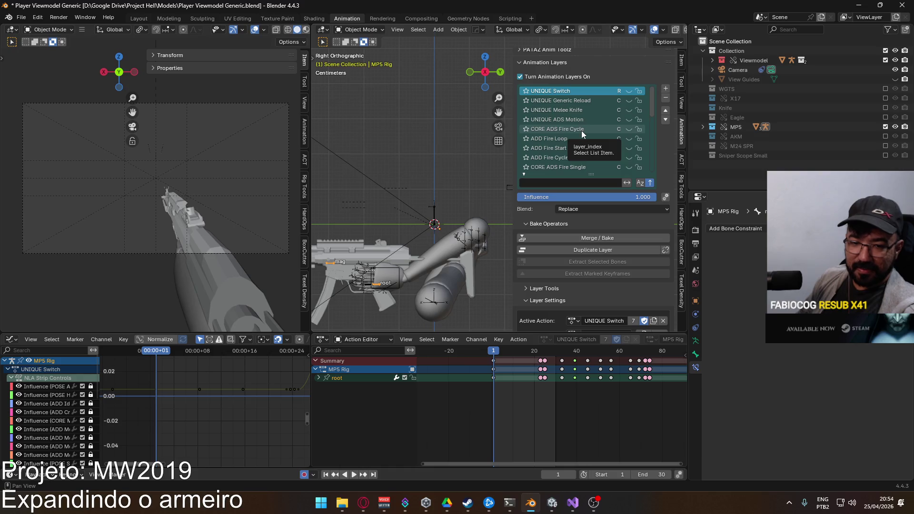
click(666, 91)
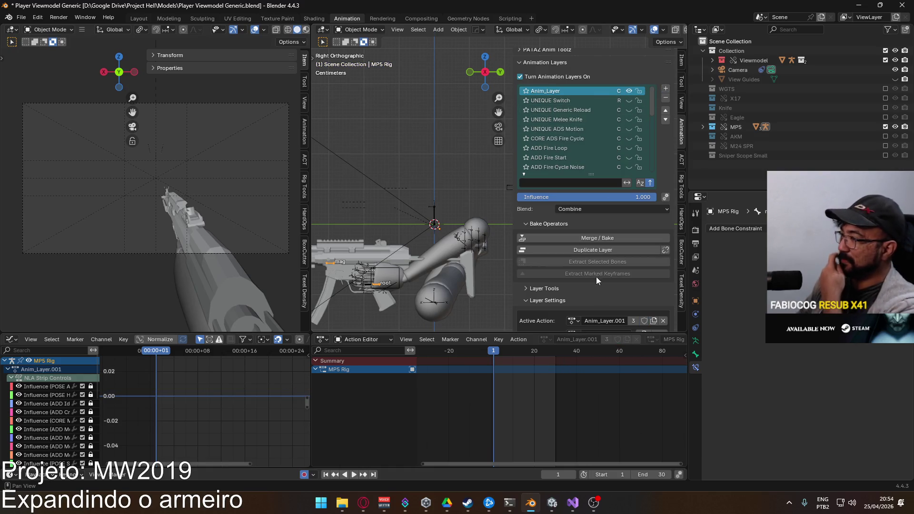
Assign CORE Bolt Action Single with the SPR Rig slot to the new layer.
scroll(594, 267, down, 3)
click(573, 265)
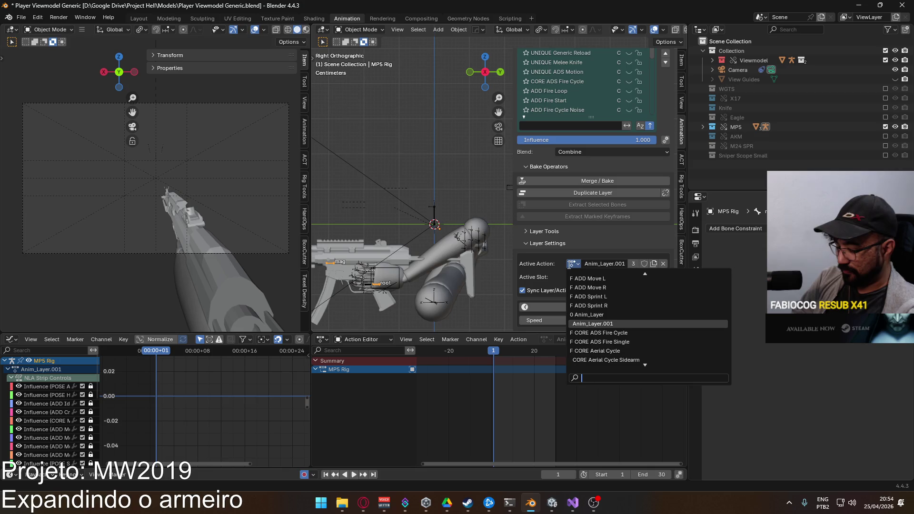
text(bol)
key(Return)
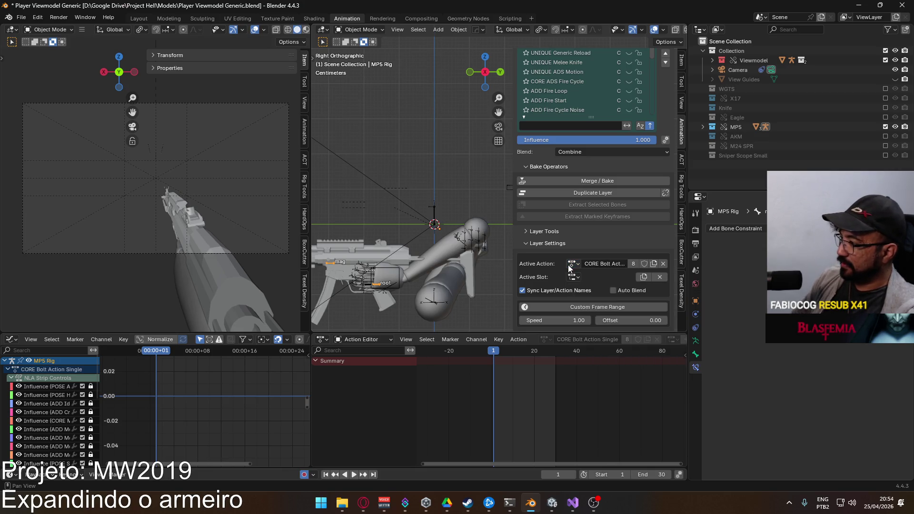
click(573, 276)
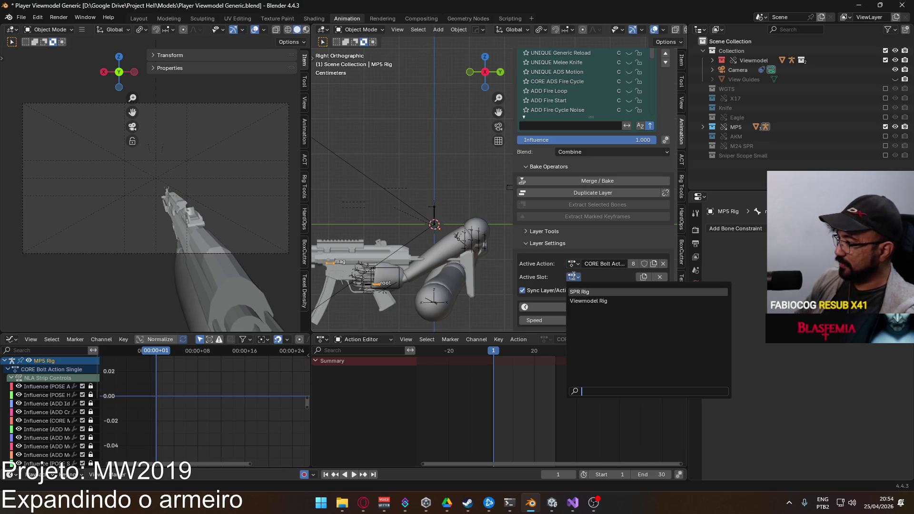
click(588, 293)
Set the scene end frame to 105 and play the bolt action animation.
scroll(555, 373, down, 3)
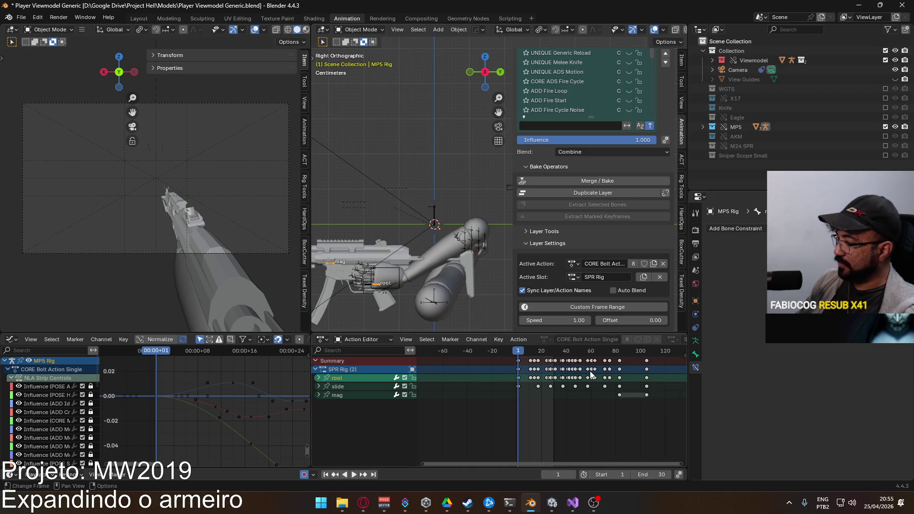
click(655, 473)
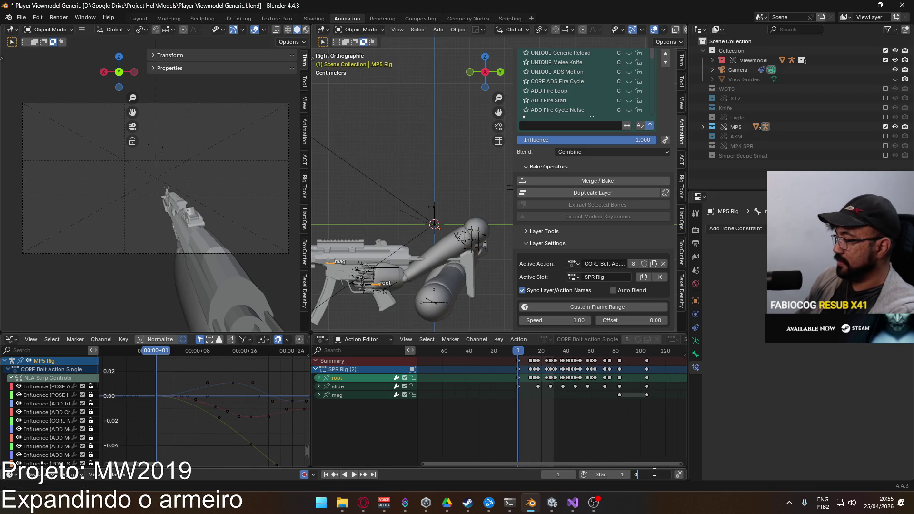
text(05)
key(Return)
key(space)
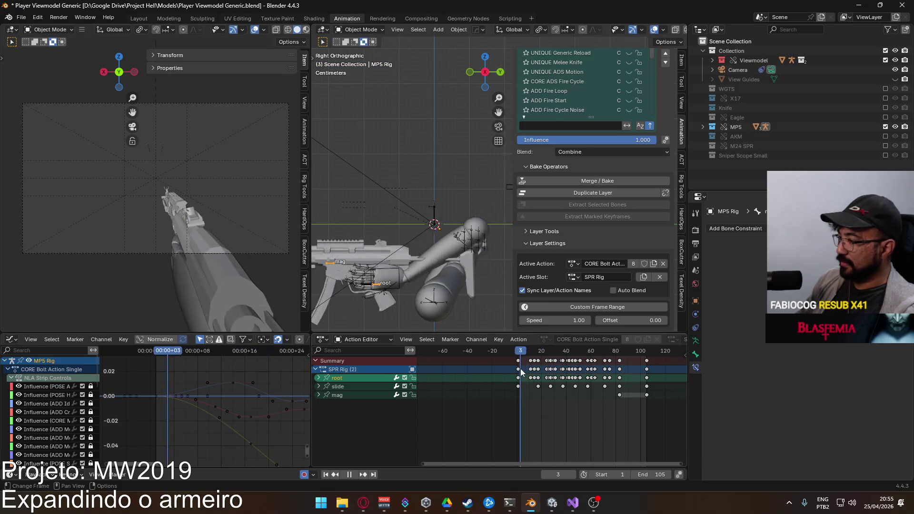
Stop playback, select the Viewmodel Rig, expand HandIK.R and show the SPR Rig channels too.
key(Escape)
click(399, 285)
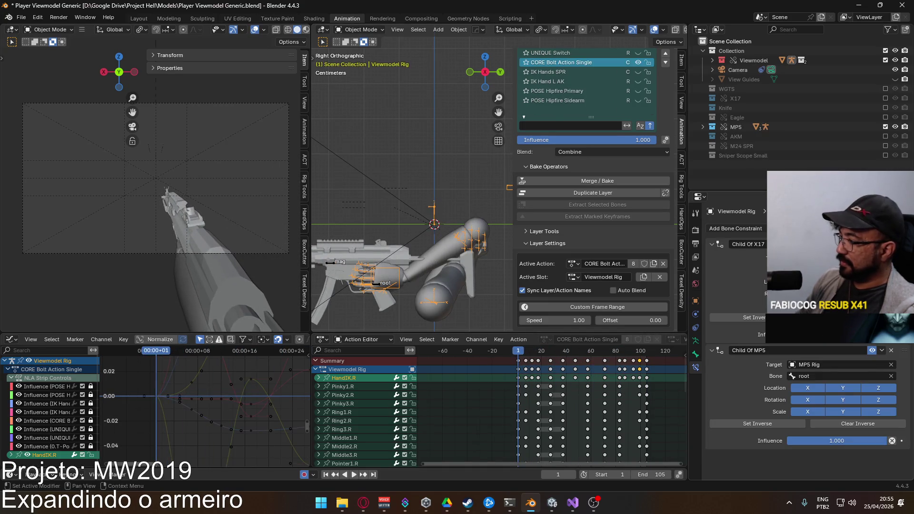
scroll(362, 410, down, 10)
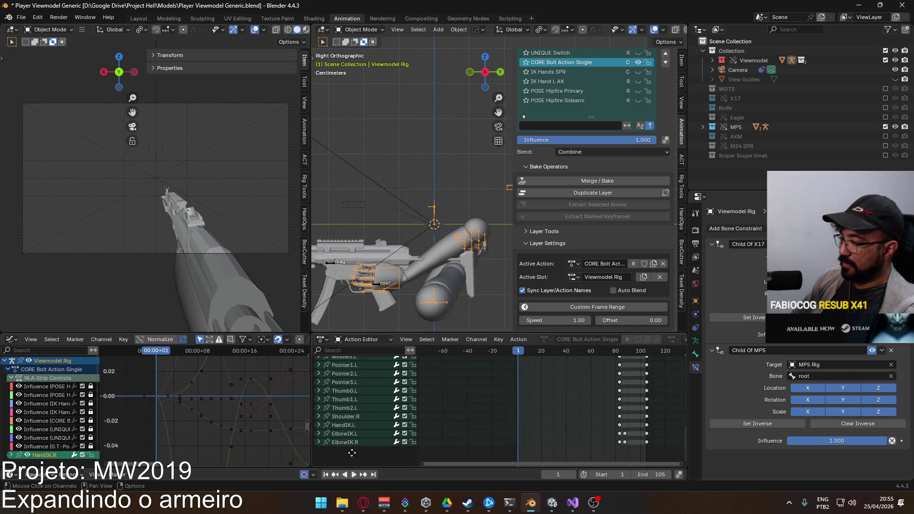
scroll(342, 444, up, 10)
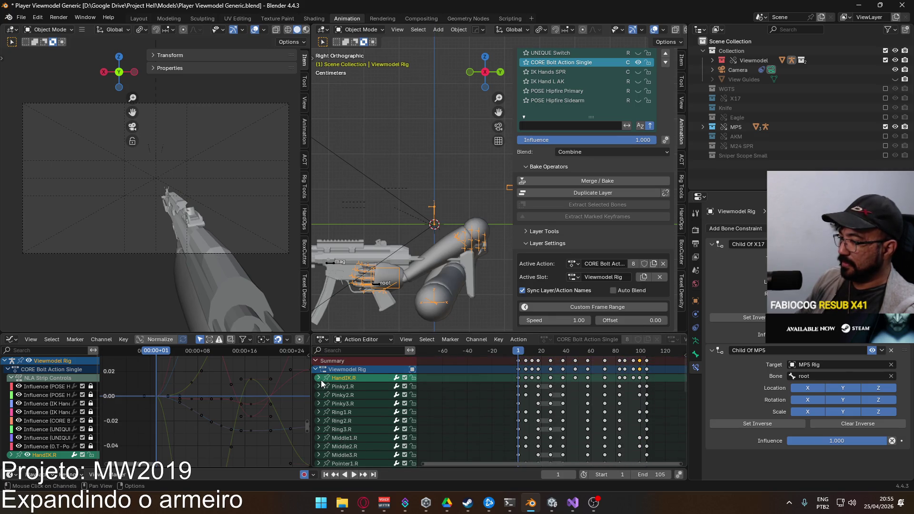
click(318, 377)
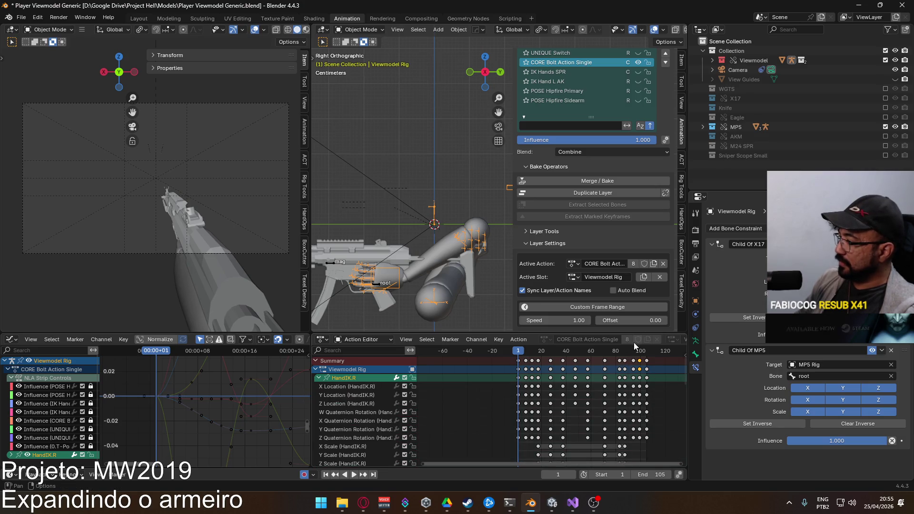
scroll(634, 340, down, 5)
click(572, 340)
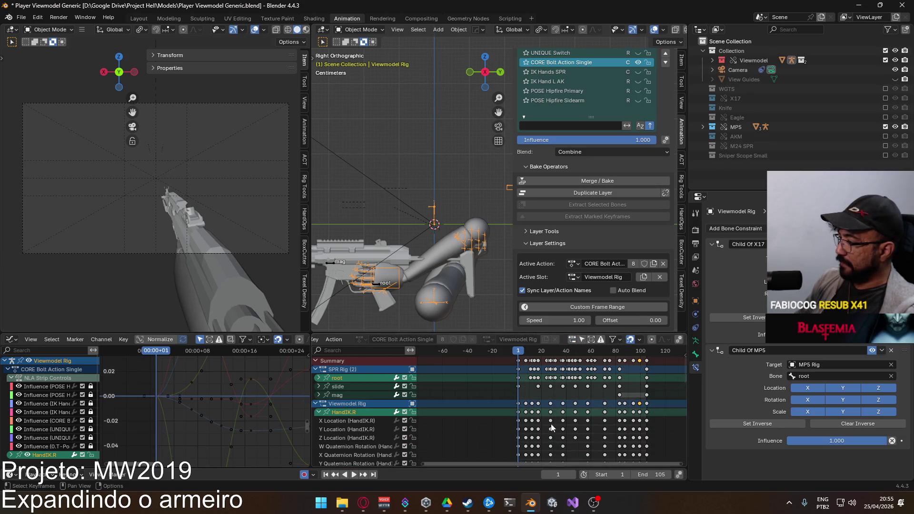
scroll(447, 412, down, 10)
scroll(521, 434, left, 3)
scroll(521, 434, up, 10)
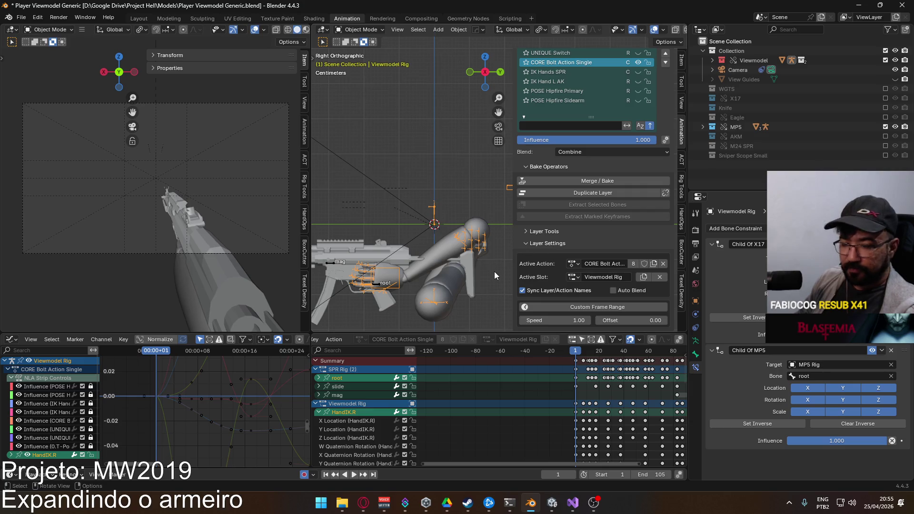
click(359, 30)
Put the Viewmodel Rig in Pose Mode and inspect it along with its action slots.
click(358, 61)
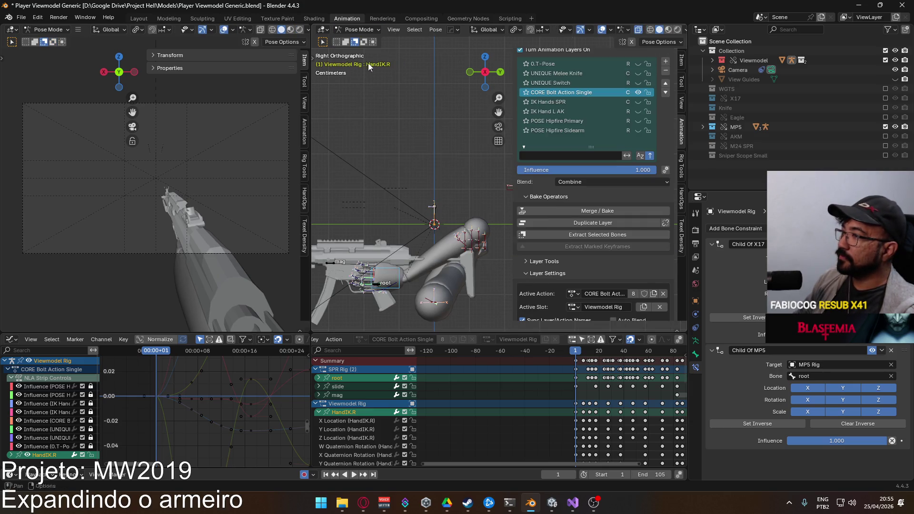
mouse_move(402, 251)
mouse_down()
mouse_move(437, 181)
mouse_move(470, 176)
mouse_move(430, 207)
mouse_move(420, 191)
mouse_move(487, 201)
mouse_move(464, 230)
mouse_up()
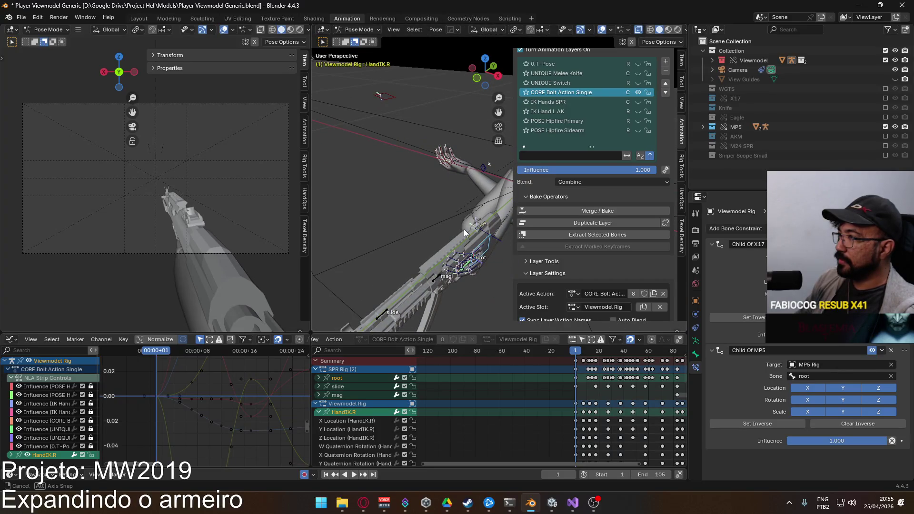
scroll(577, 281, down, 2)
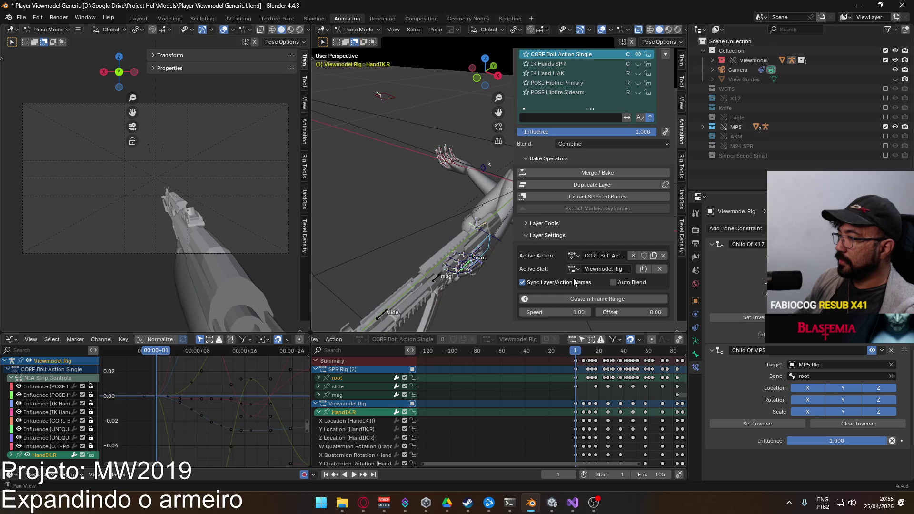
click(574, 269)
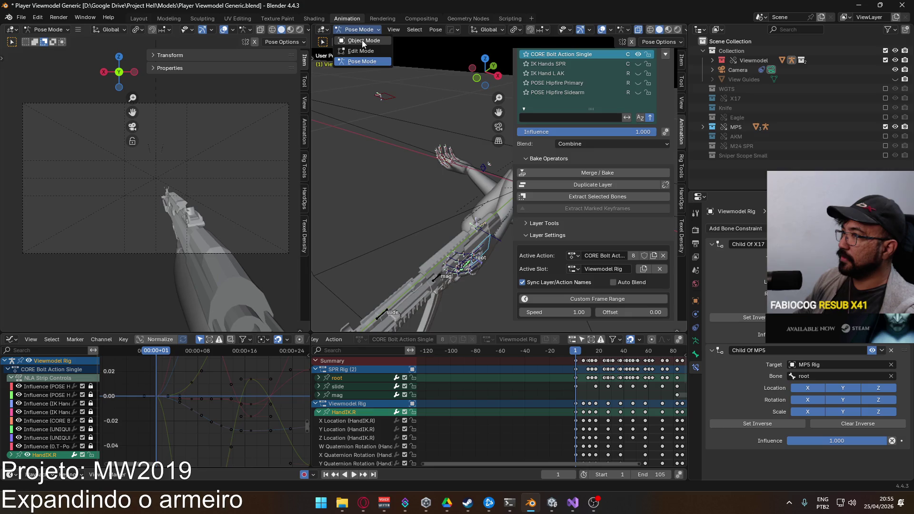
Return the rig to Object Mode and save Player Viewmodel Generic.blend.
key(ctrl+Tab)
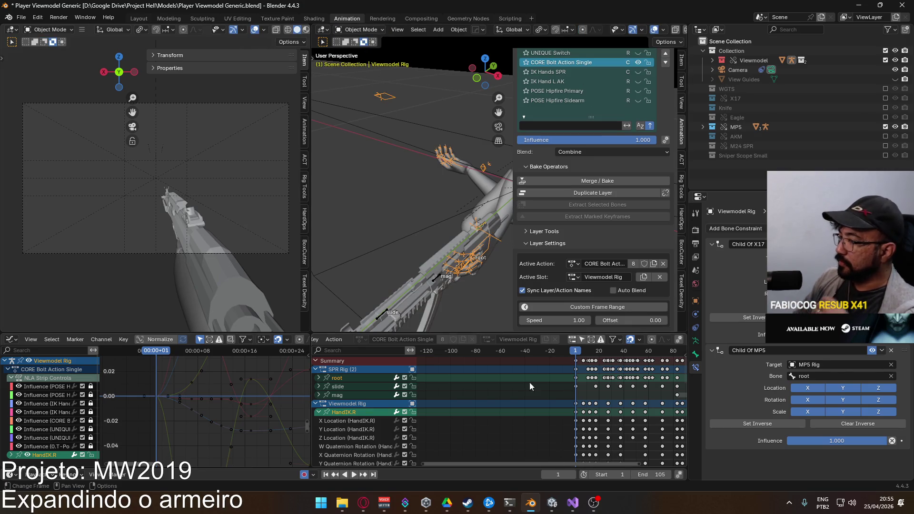
key(ctrl+s)
click(21, 17)
Open Weapon Library.blend from recent files and inspect the SPR Rig's slide bone in Edit Mode.
mouse_move(40, 47)
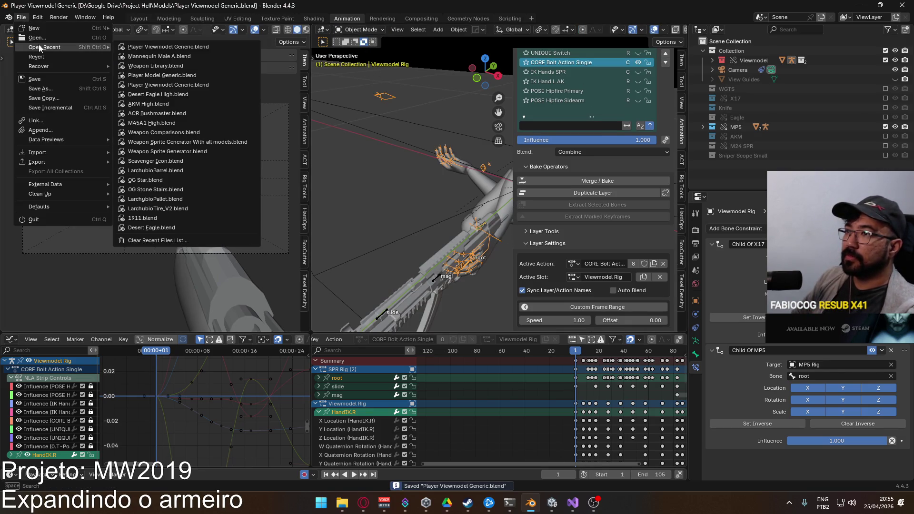
click(171, 66)
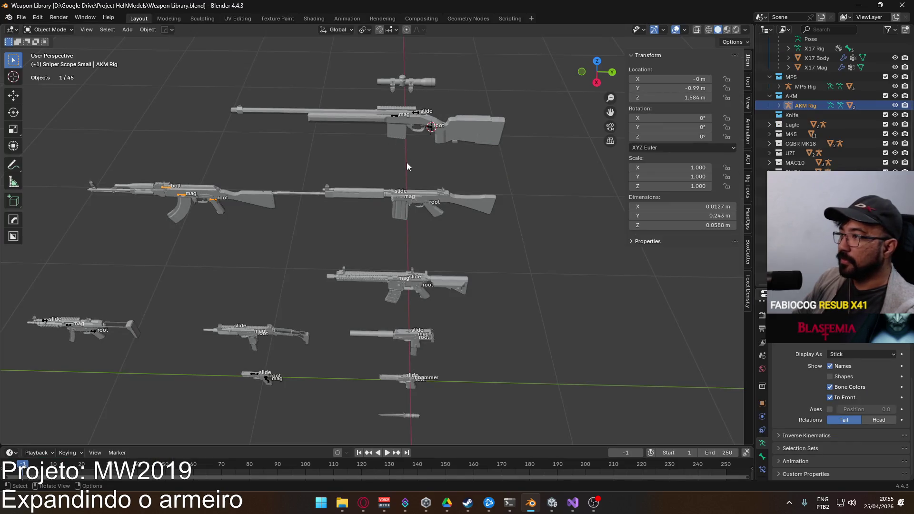
click(394, 115)
key(ctrl+Tab)
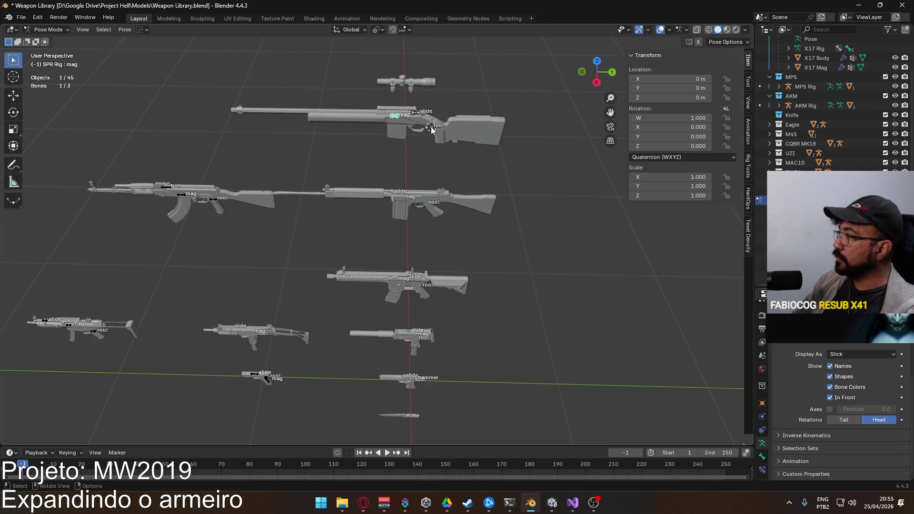
click(47, 30)
click(45, 51)
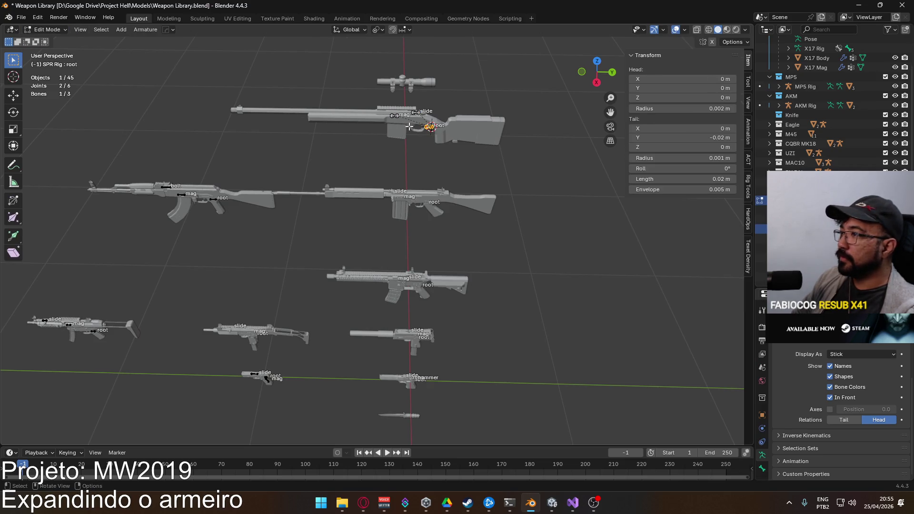
click(414, 112)
Glance at Unity and Visual Studio, then reopen Player Viewmodel Generic.blend from recent files.
key(alt+Tab)
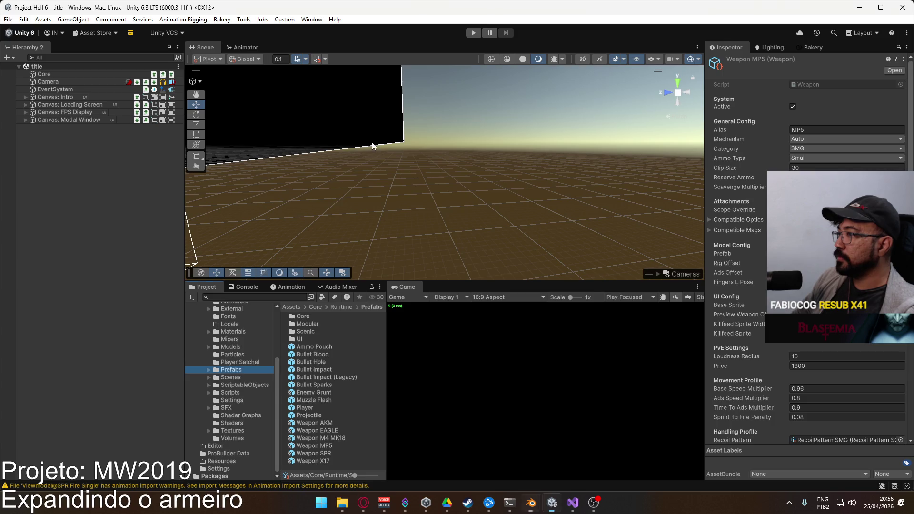
click(572, 504)
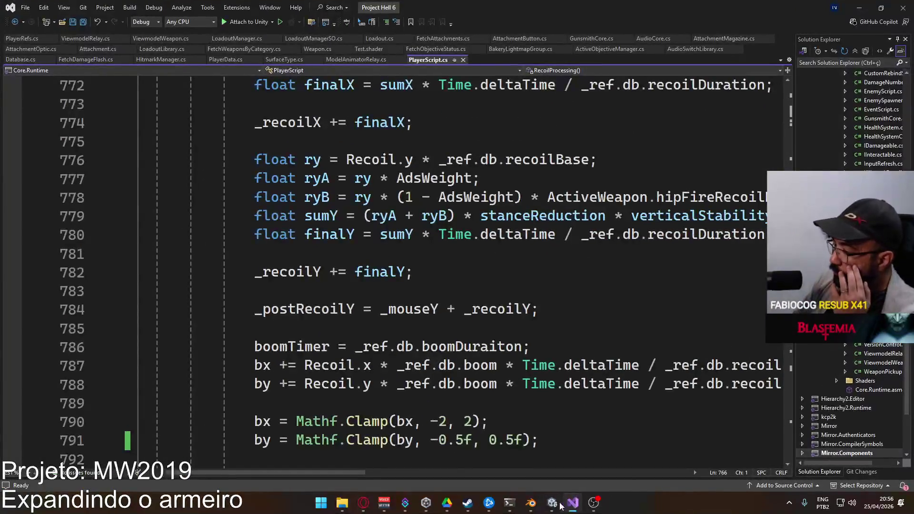
click(533, 506)
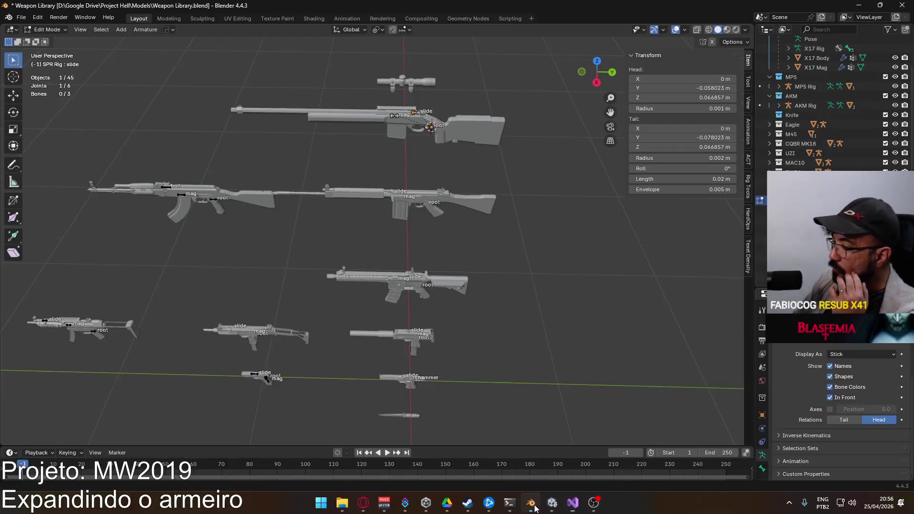
click(21, 17)
mouse_move(42, 48)
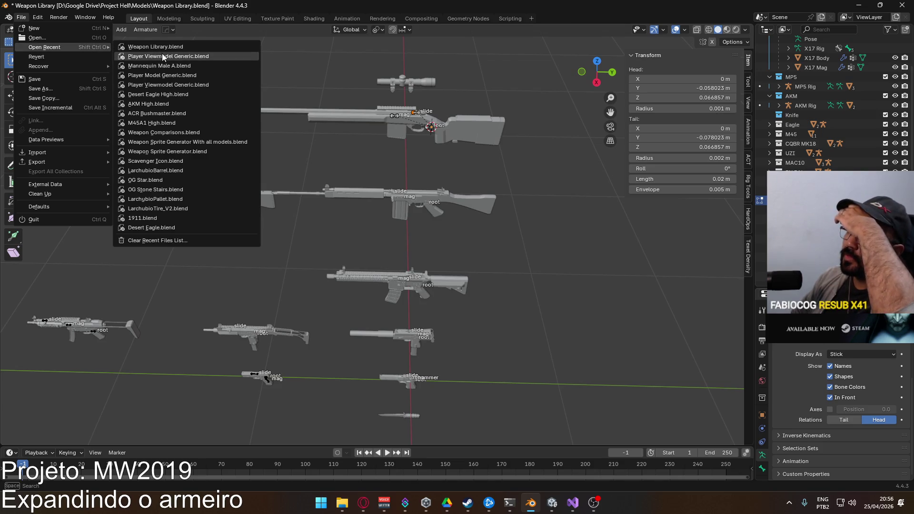
click(161, 57)
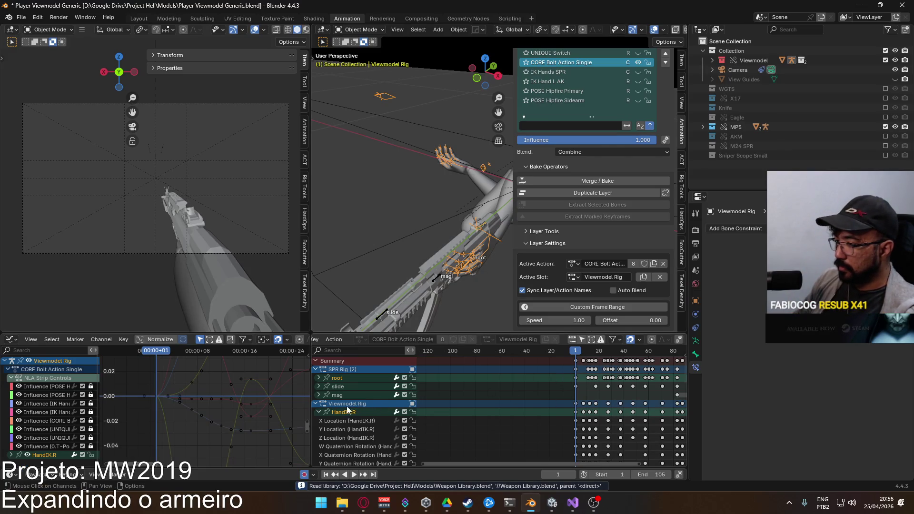
Collapse the HandIK.R and SPR Rig channels and switch on the hipfire pose layer.
click(319, 412)
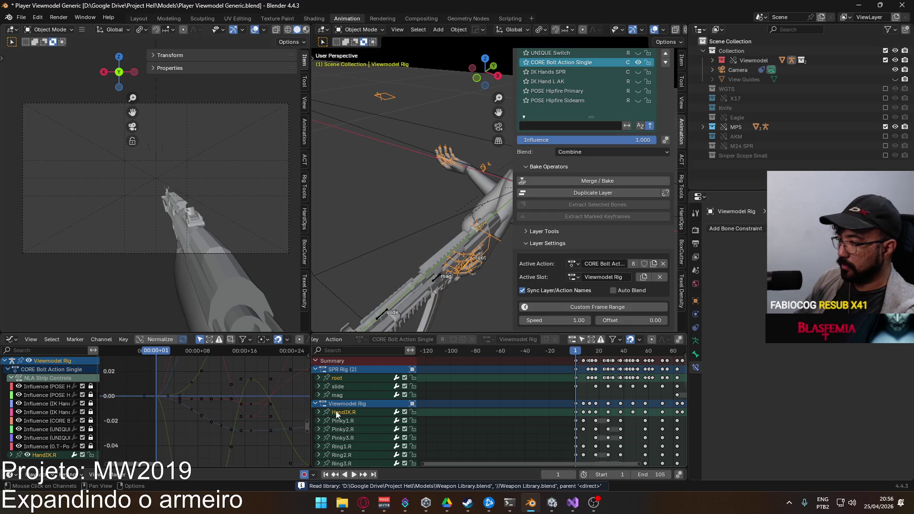
click(315, 369)
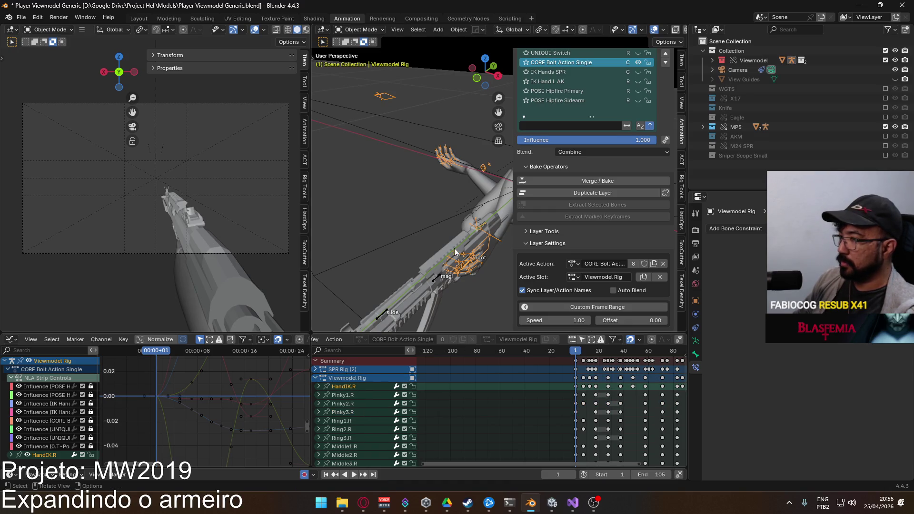
mouse_move(475, 251)
mouse_down()
mouse_move(372, 249)
mouse_move(410, 209)
mouse_move(447, 190)
mouse_up()
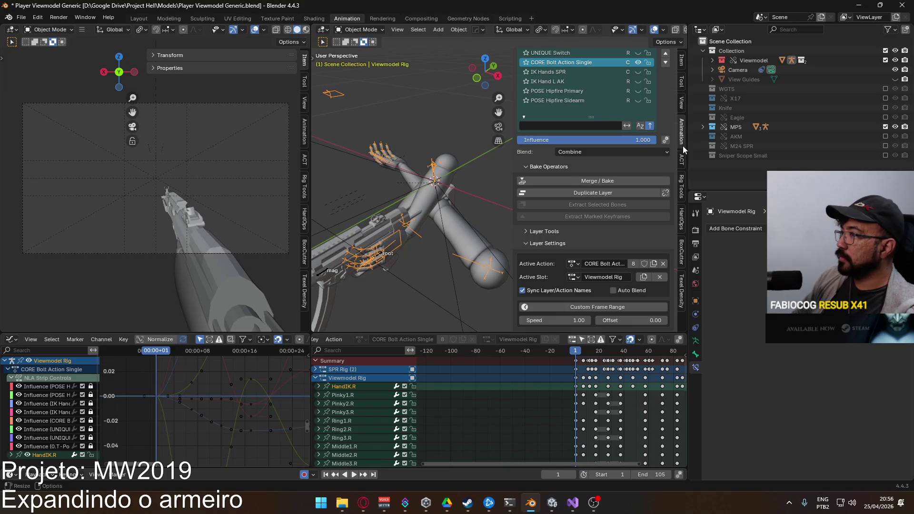
click(638, 101)
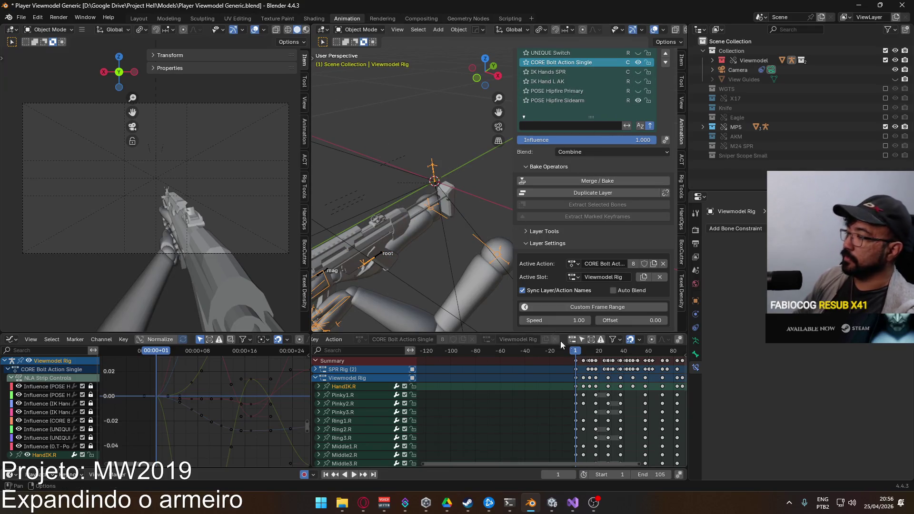
mouse_move(457, 266)
mouse_down()
mouse_move(394, 230)
mouse_move(416, 240)
mouse_up()
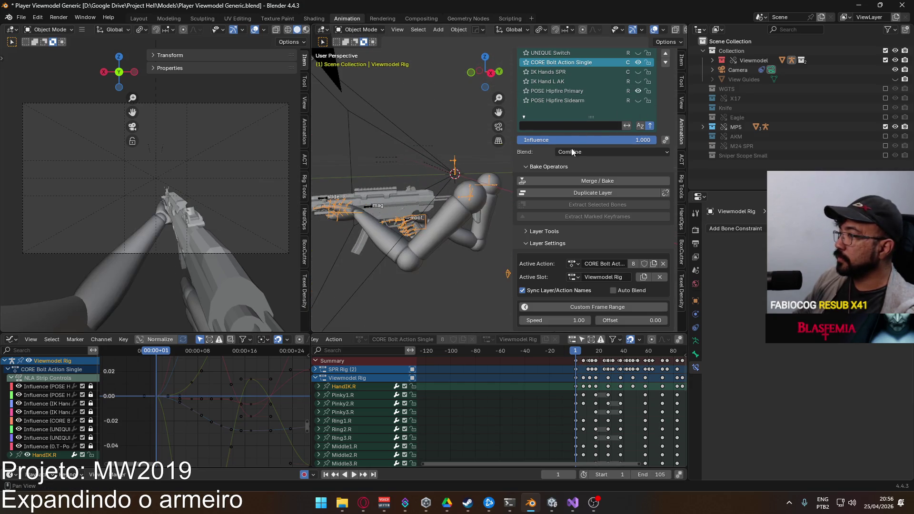
Play and scrub through the bolt action animation, stopping at frame 58.
key(space)
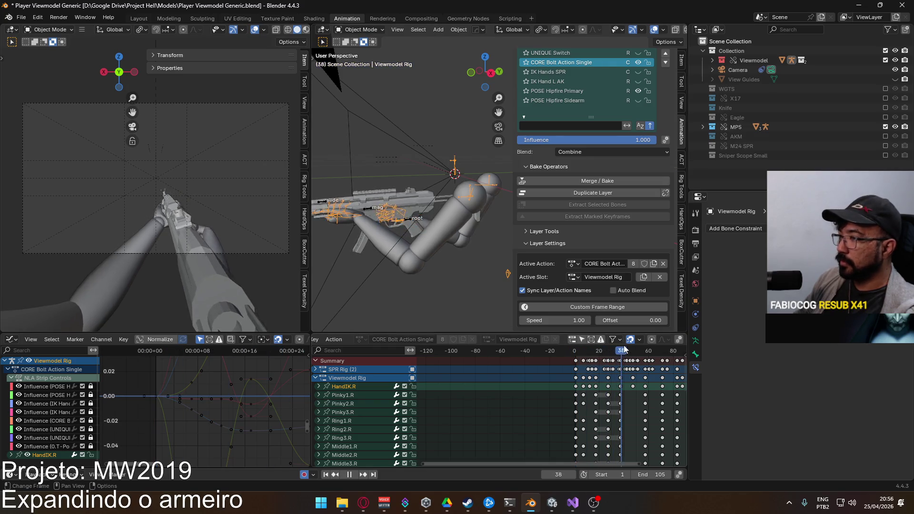
drag(637, 354, 575, 359)
key(space)
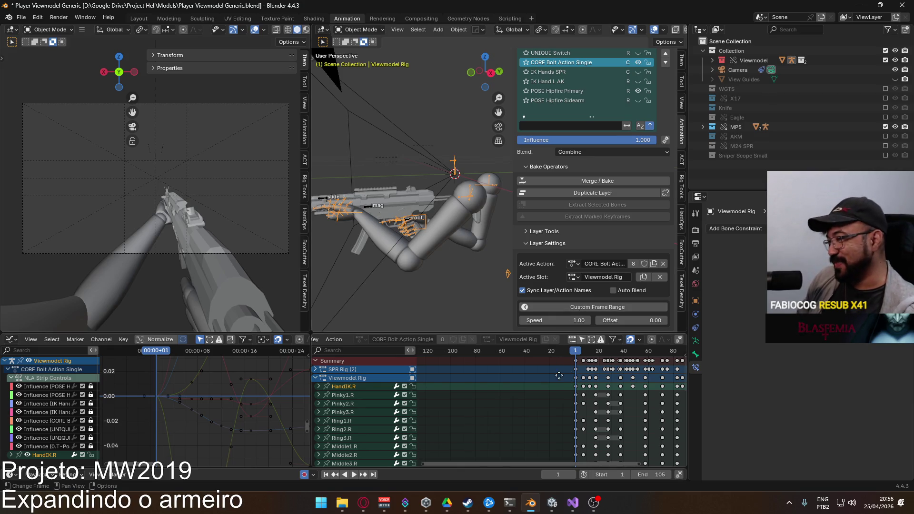
drag(563, 377, 491, 411)
key(space)
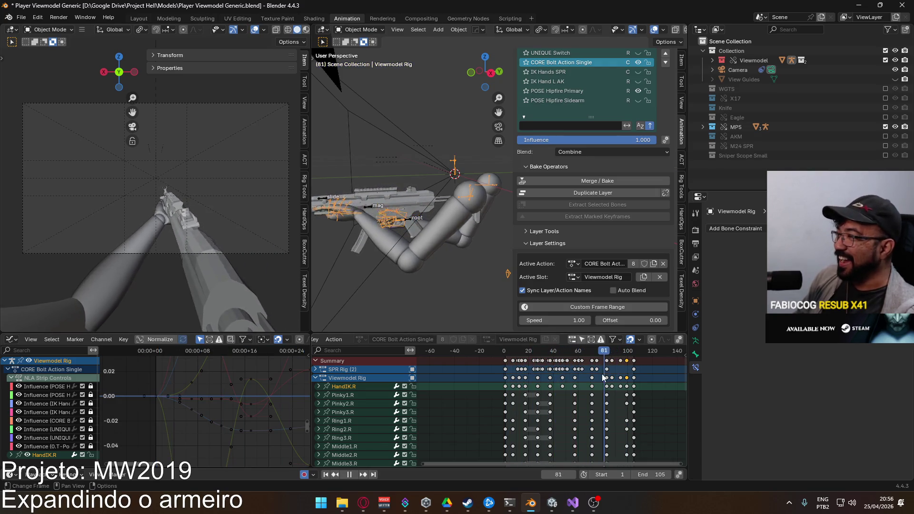
key(space)
Centre on the rig, switch to Right Ortho view, and select the viewmodel arms.
drag(387, 213, 494, 184)
key(KP_Decimal)
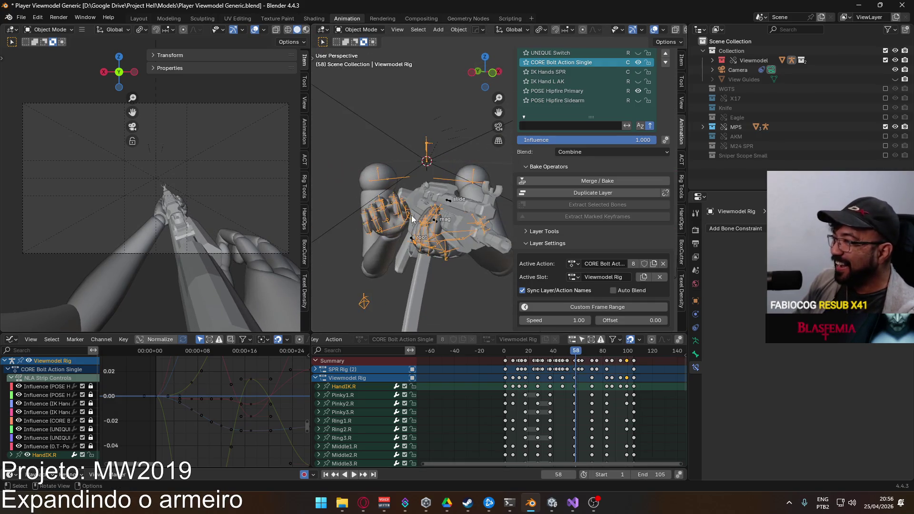
scroll(413, 220, up, 2)
mouse_move(417, 215)
mouse_down()
mouse_move(461, 227)
mouse_move(443, 227)
mouse_up()
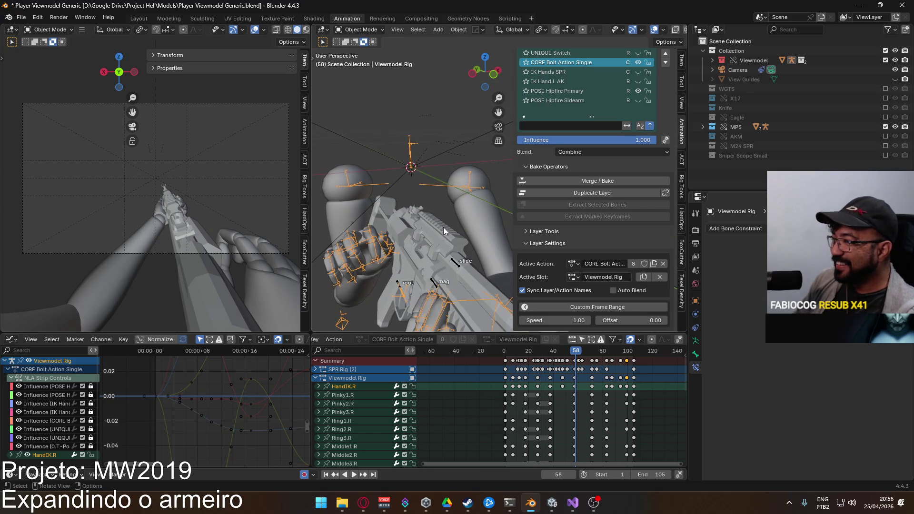
mouse_move(591, 352)
mouse_down()
mouse_move(543, 343)
mouse_move(590, 329)
mouse_move(629, 339)
mouse_move(558, 339)
mouse_up()
key(Escape)
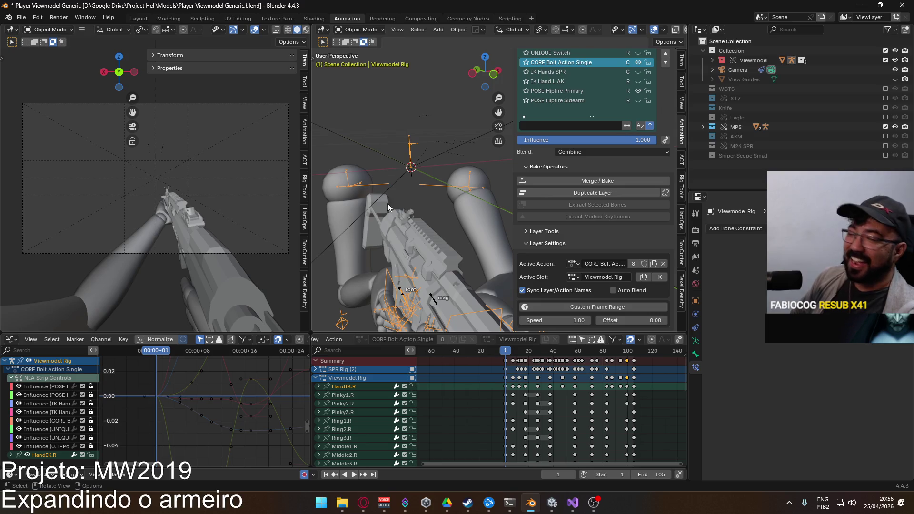
scroll(390, 198, down, 3)
key(KP_3)
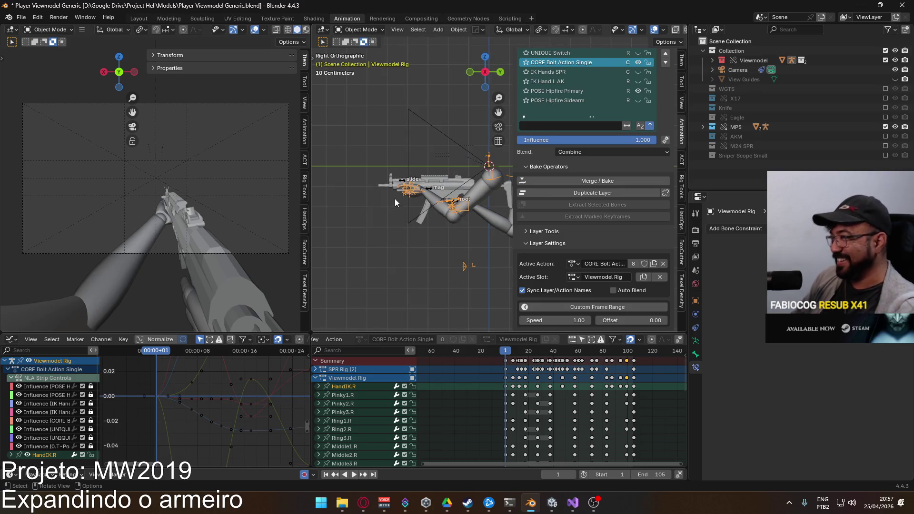
scroll(395, 198, up, 2)
click(400, 202)
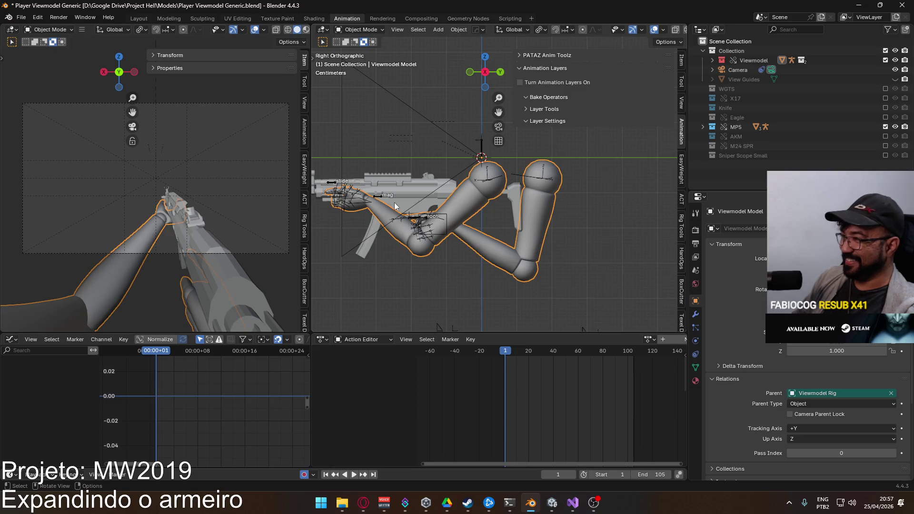
Add the Viewmodel Rig to the selection and set up an FBX export of selected armature and mesh only.
shift+click(389, 199)
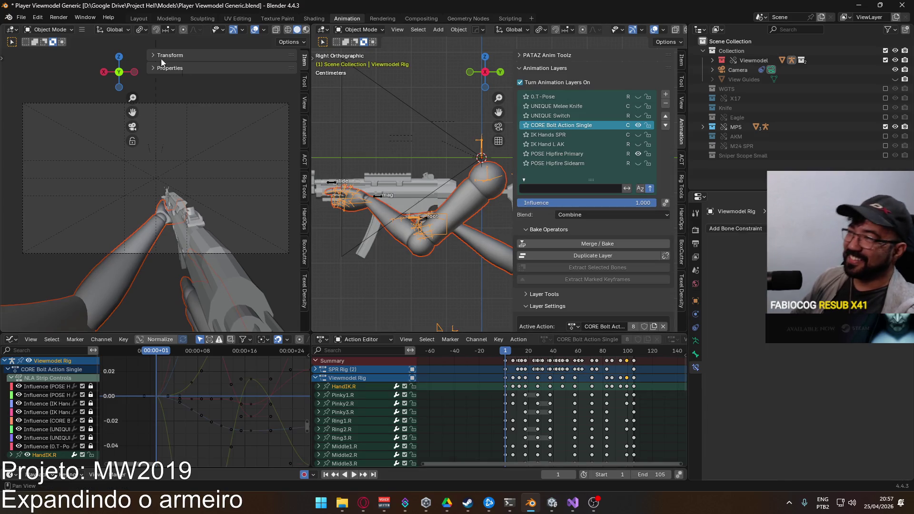
click(20, 17)
mouse_move(55, 159)
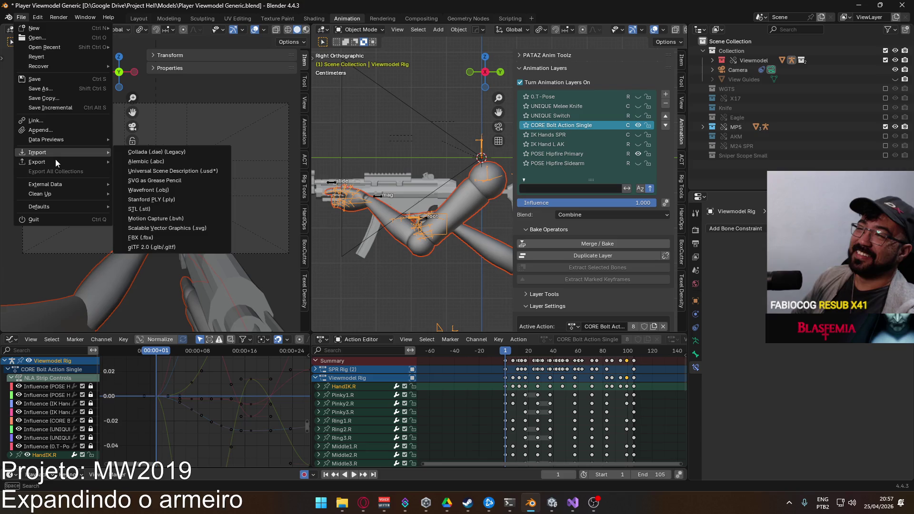
click(152, 248)
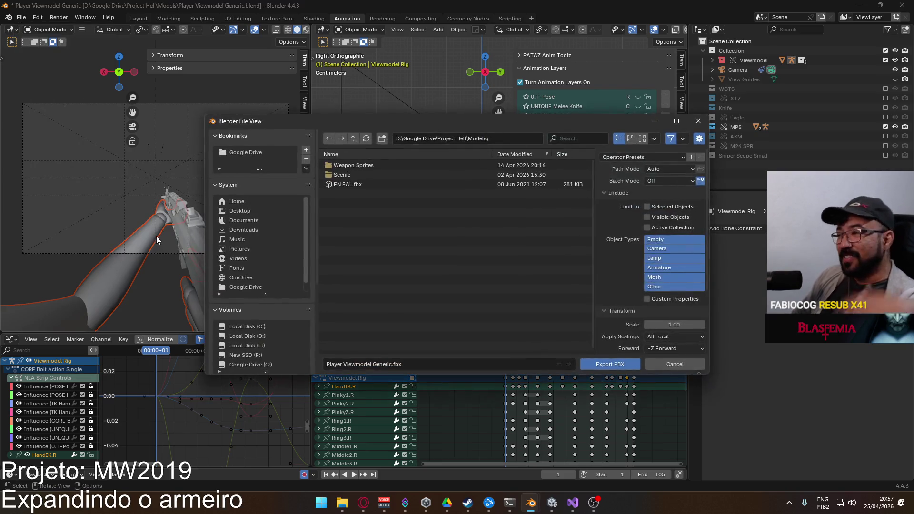
click(666, 208)
click(661, 219)
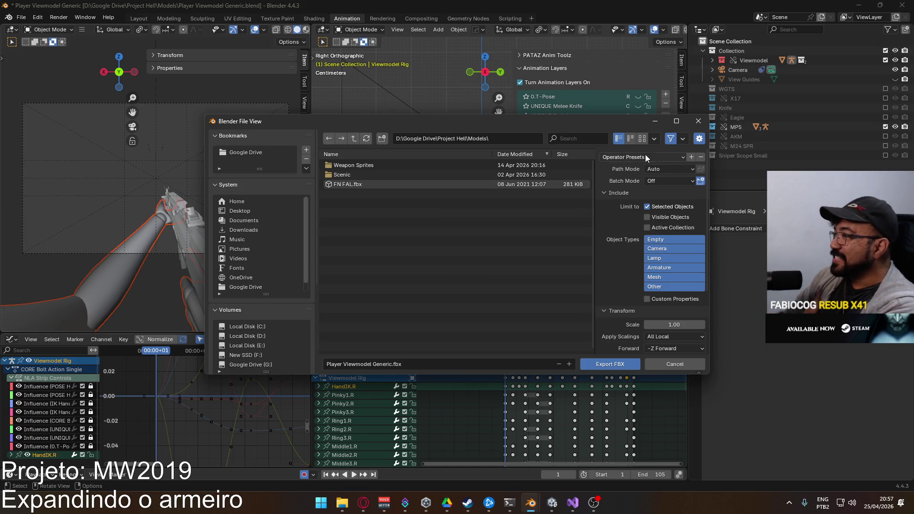
click(675, 267)
shift+click(674, 277)
scroll(265, 310, down, 4)
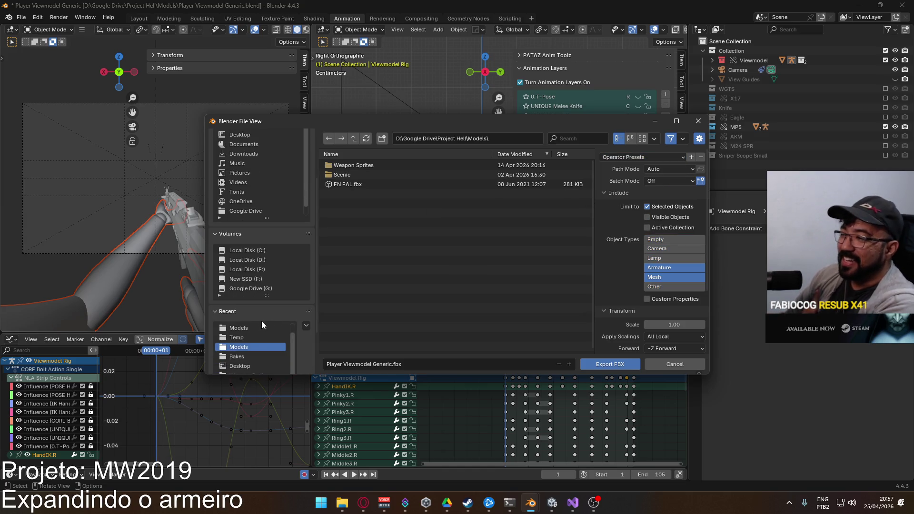
scroll(262, 326, up, 1)
Overwrite Viewmodel@Bolt Action Single.fbx in the Unity viewmodel animations folder, then return to Unity.
click(261, 330)
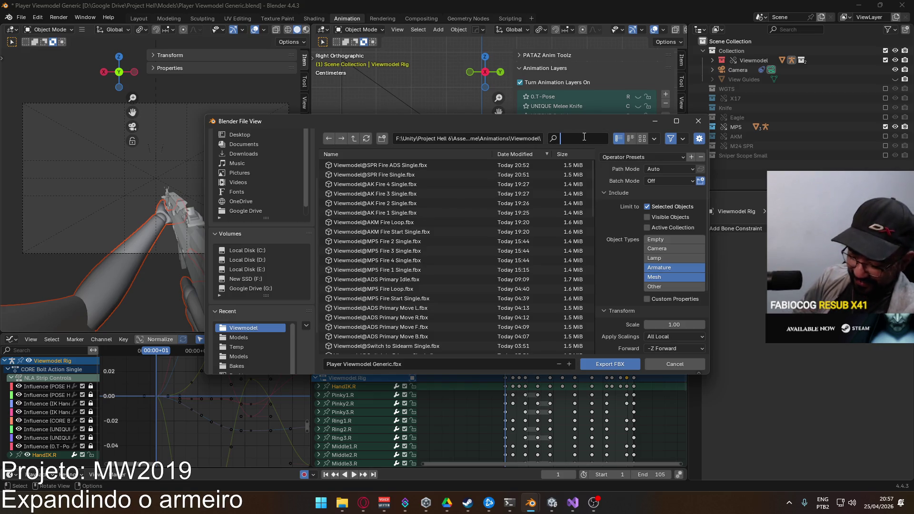
text(olt)
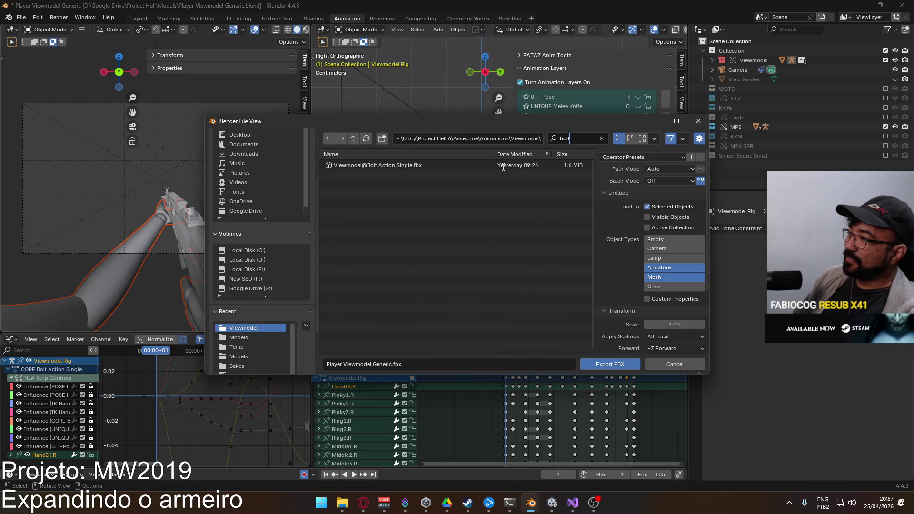
double_click(507, 167)
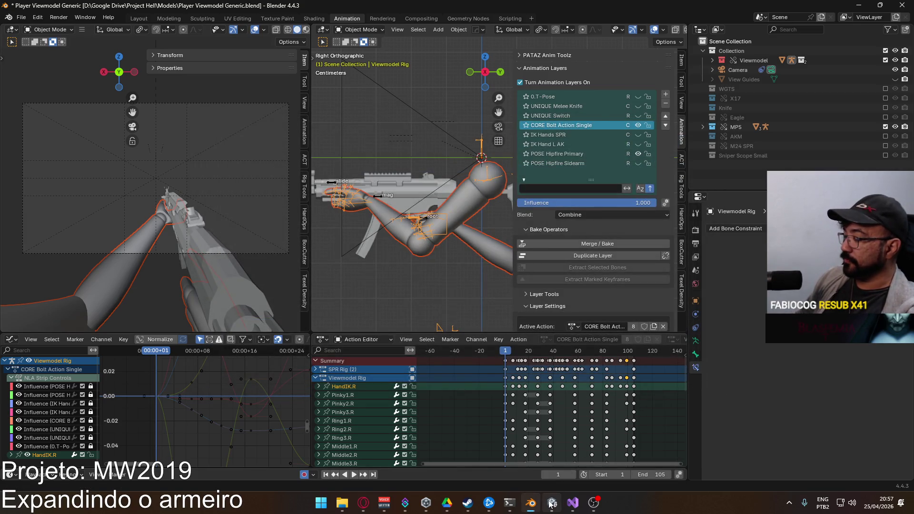
click(551, 505)
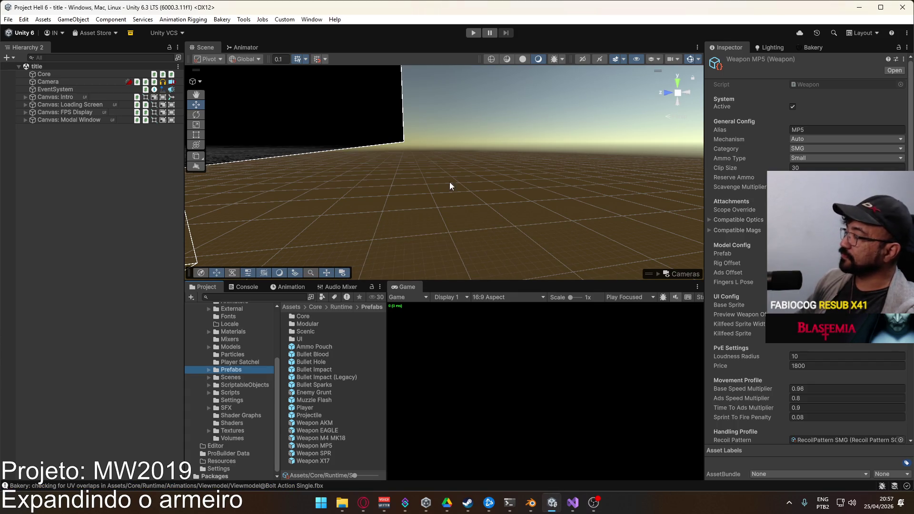
Enter Play mode with the Game view maximized and create a Domination match on Crash.
click(473, 33)
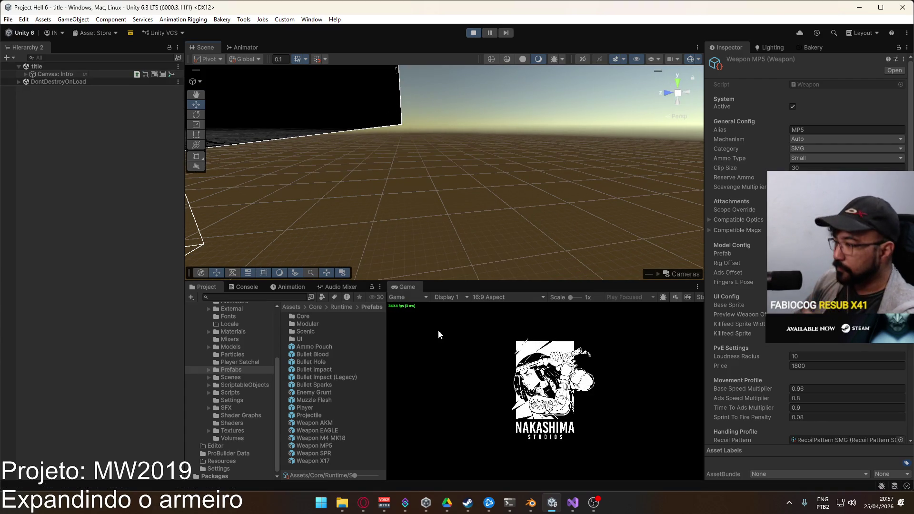
right_click(410, 289)
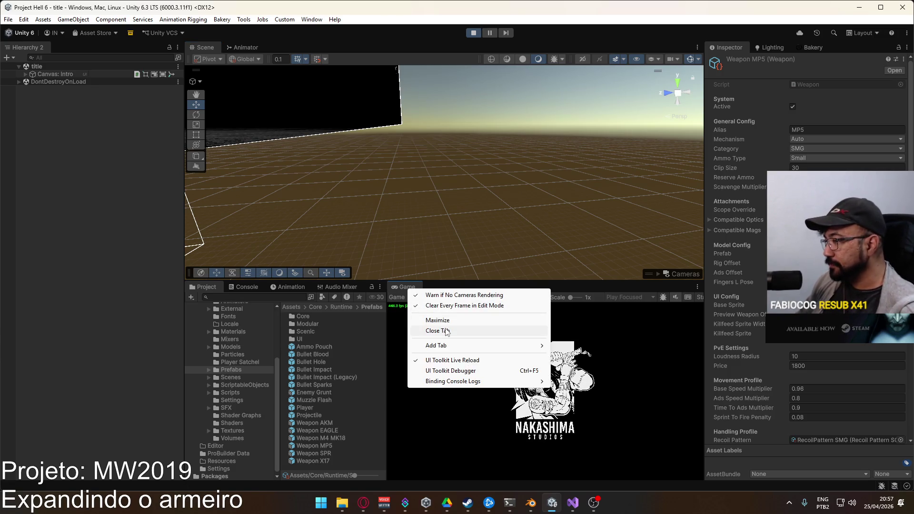
click(428, 321)
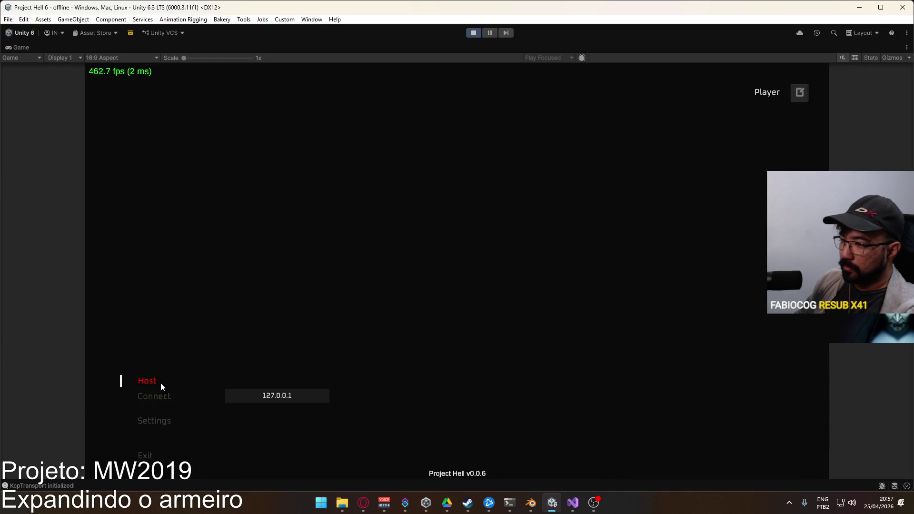
click(160, 383)
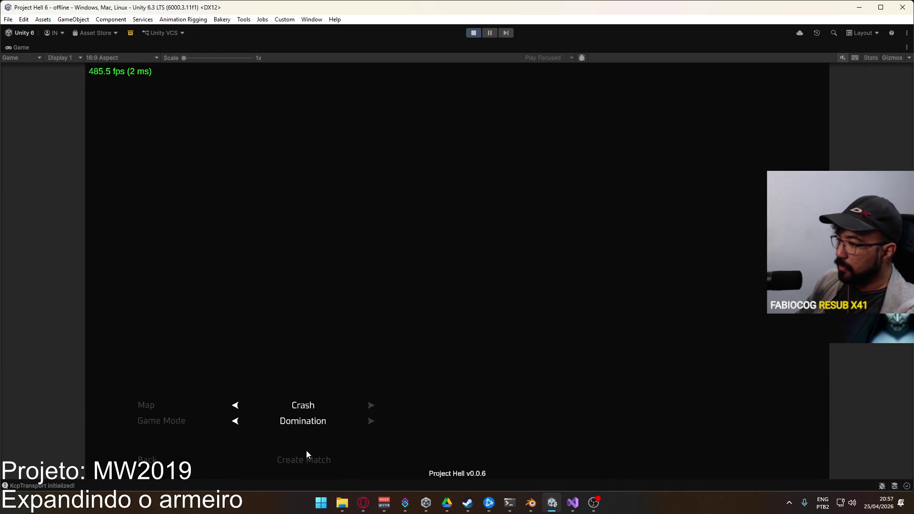
click(303, 461)
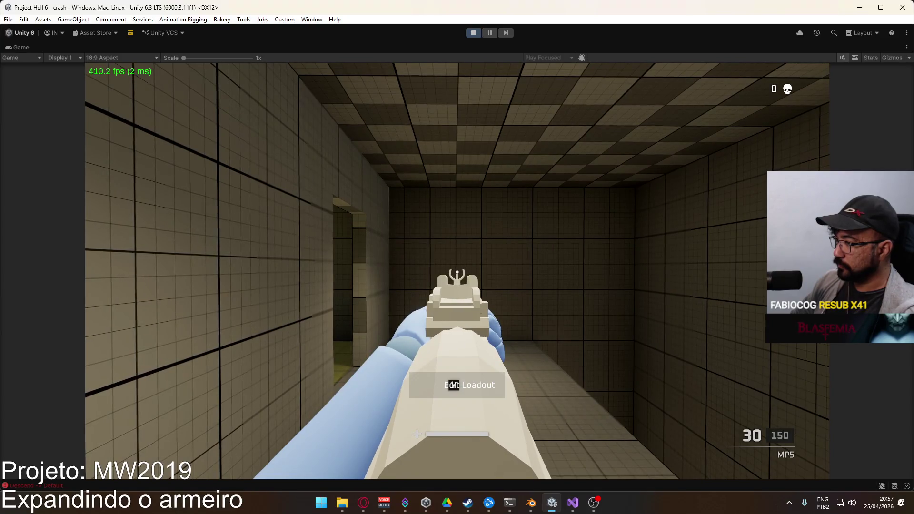
Un-maximize the Game view to restore the full editor layout.
right_click(438, 45)
click(442, 76)
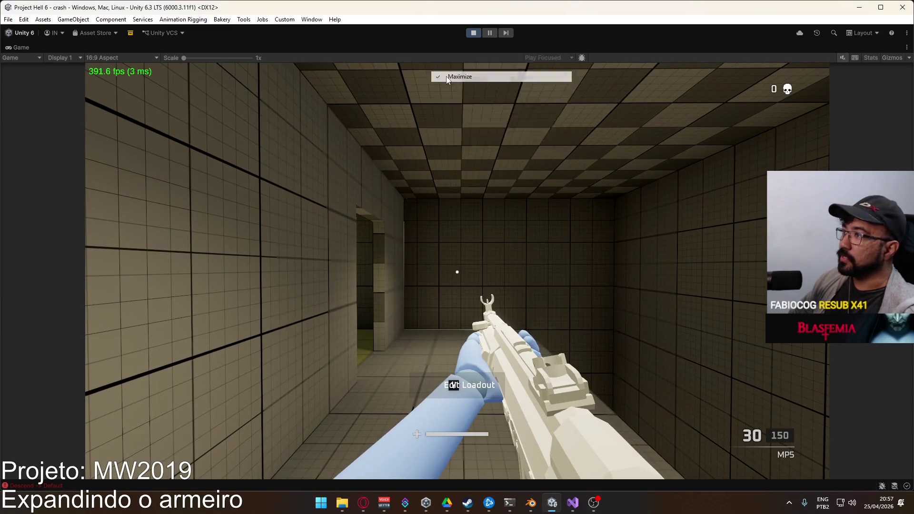
key(super)
key(super)
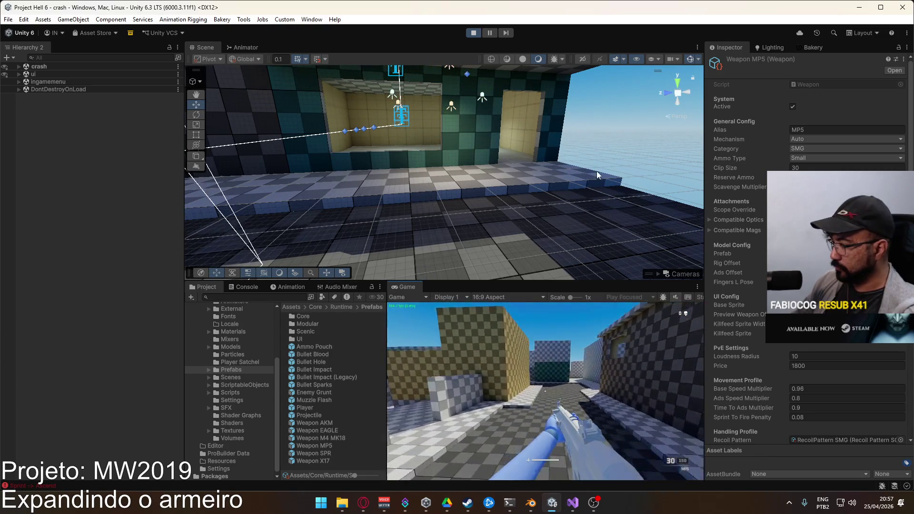
Select the gun and expand the ADS Offset rig layer in the Hierarchy.
key(super)
key(super)
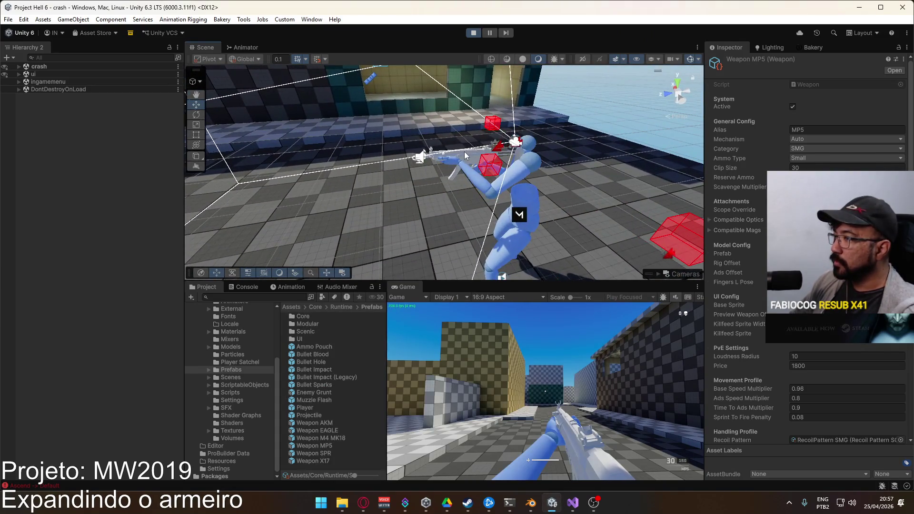
click(464, 151)
scroll(55, 248, down, 3)
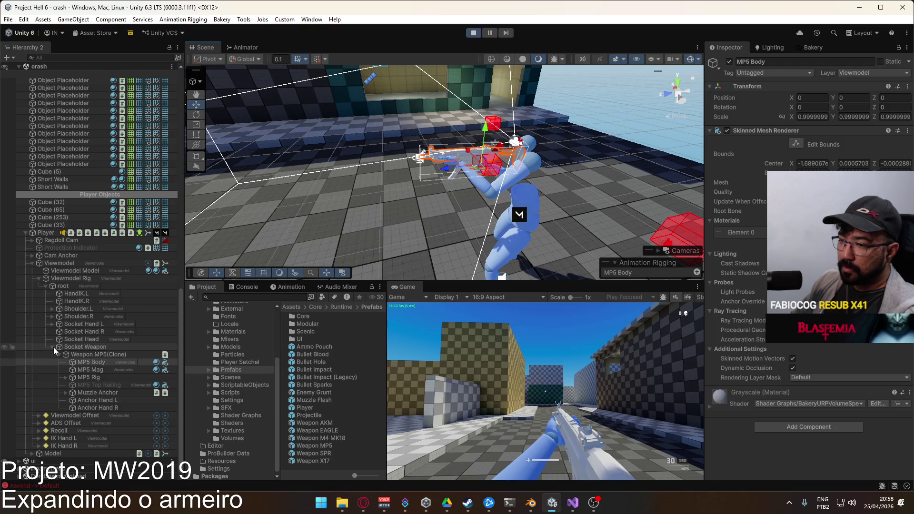
click(81, 416)
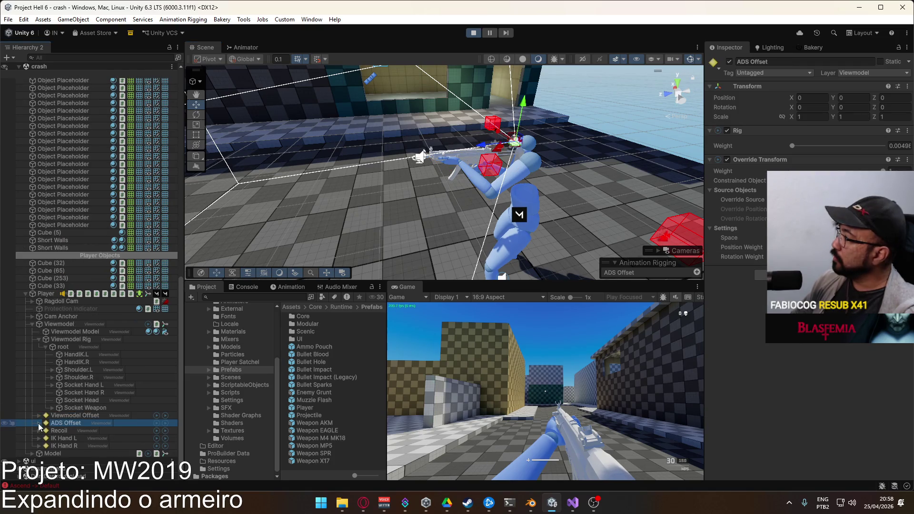
click(38, 423)
Set the ADS Pivot's Position Y to 2e-05, then open the ScriptableObjects Weapons folder.
click(78, 430)
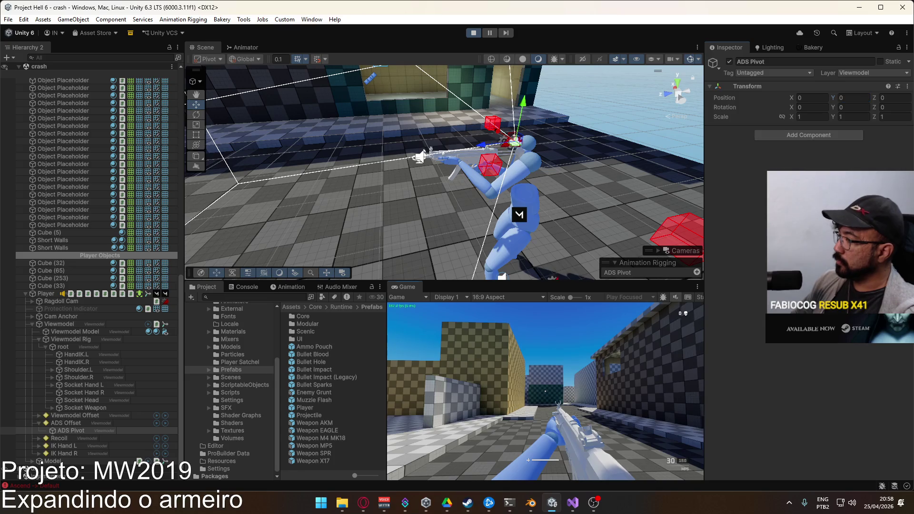
key(super)
key(super)
click(858, 98)
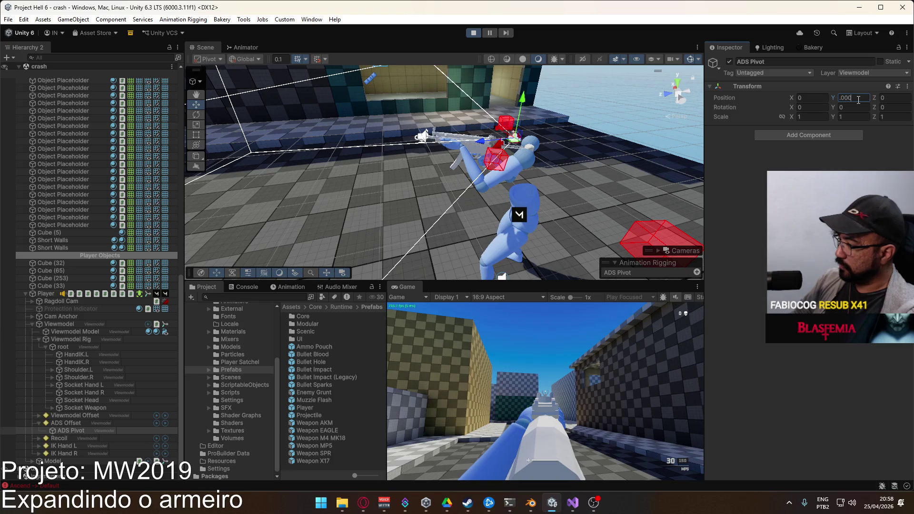
text(2)
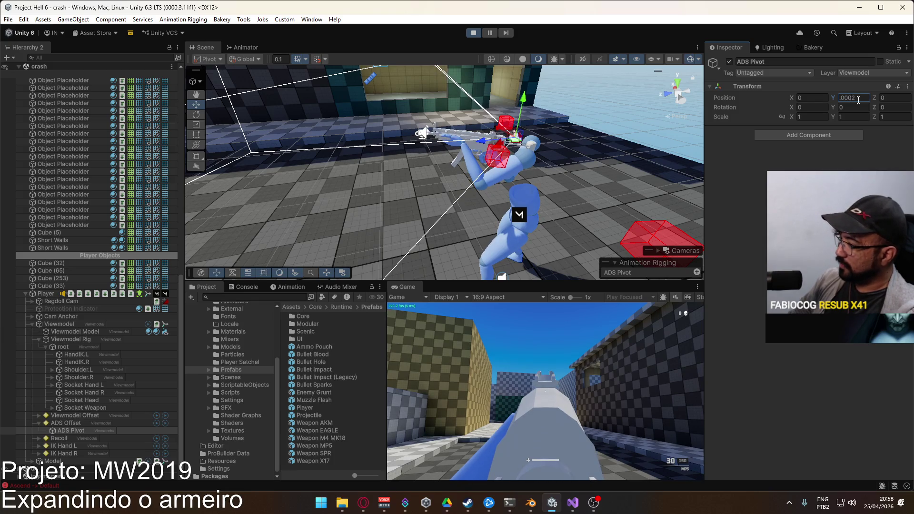
text(0)
key(Return)
click(248, 384)
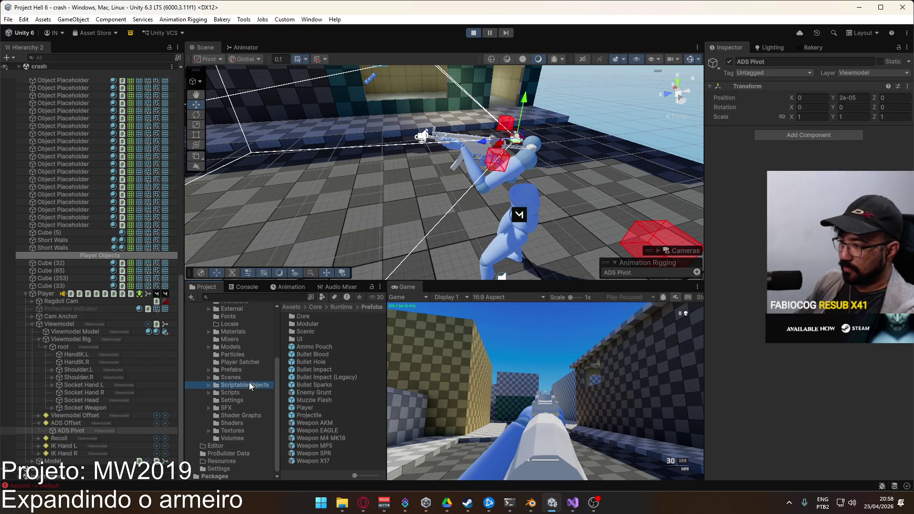
double_click(312, 370)
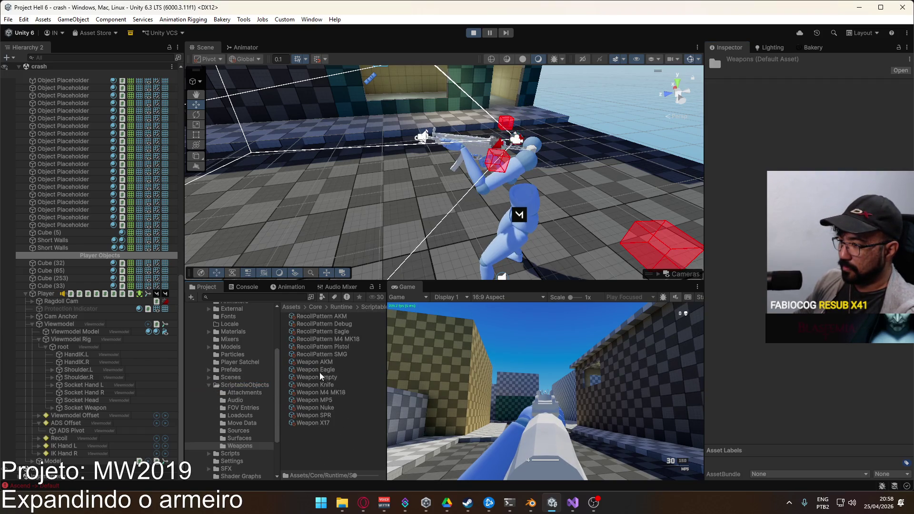
Inspect the Weapon MP5 asset's Ads Offset, then switch to the X17 and back in game.
click(327, 402)
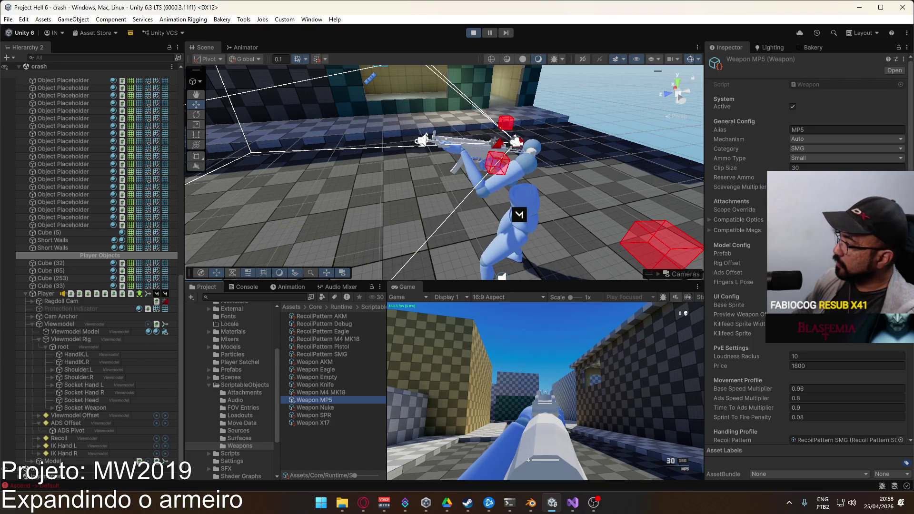
click(728, 272)
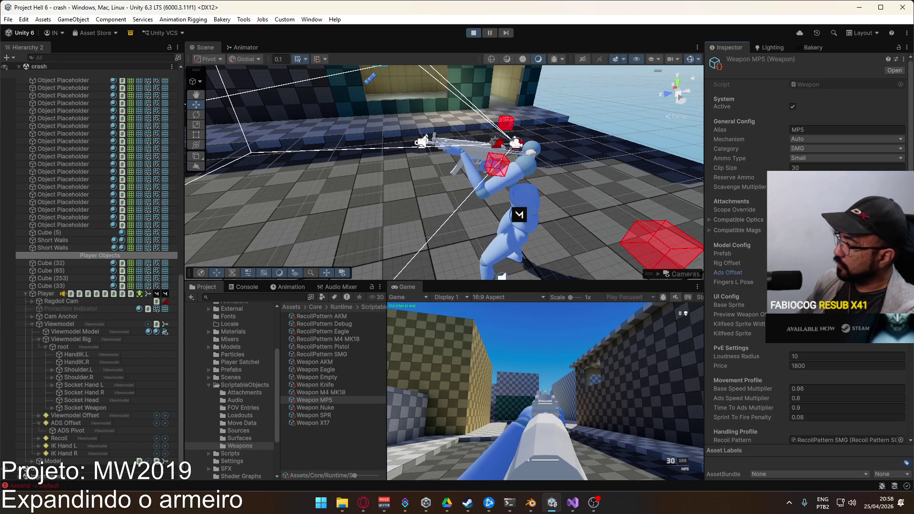
click(548, 389)
scroll(548, 389, down, 1)
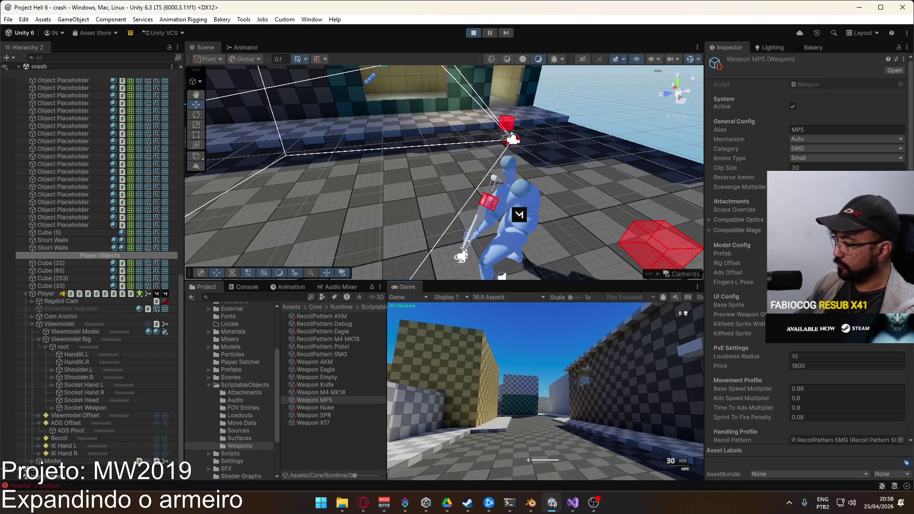
scroll(545, 391, up, 1)
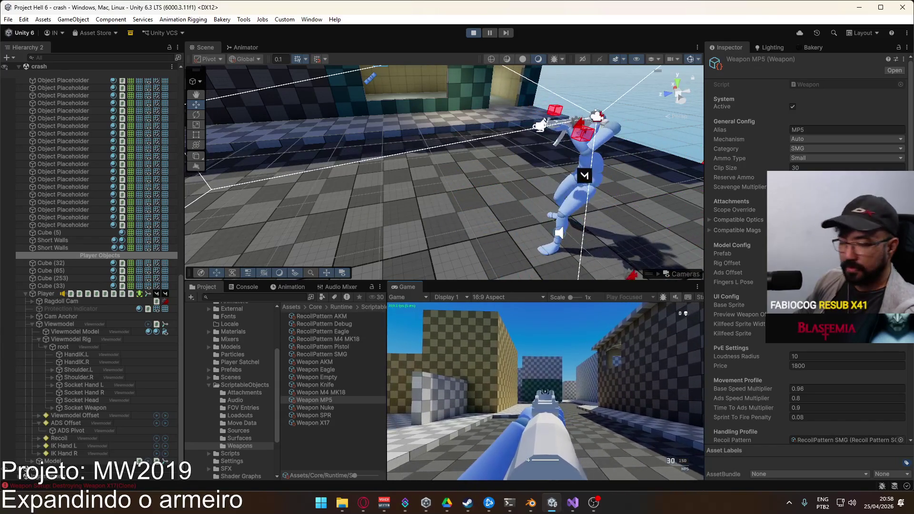
key(super)
key(super)
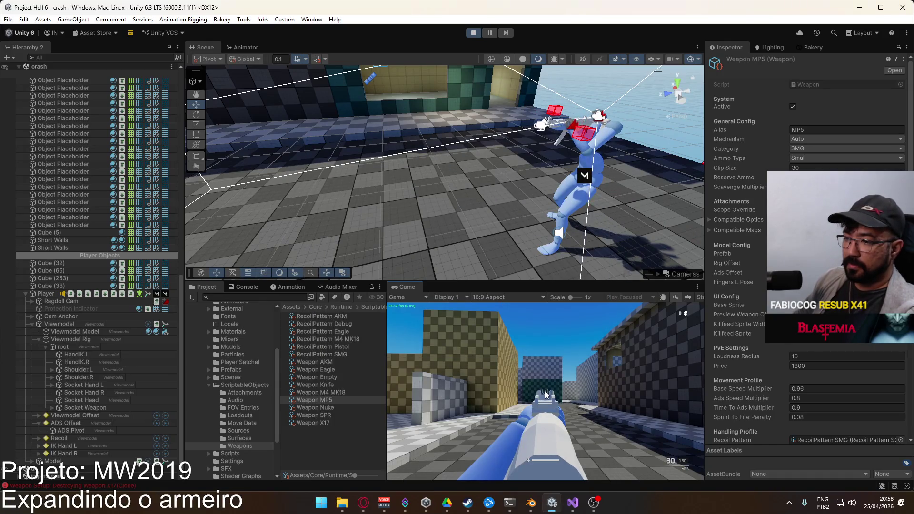
key(super)
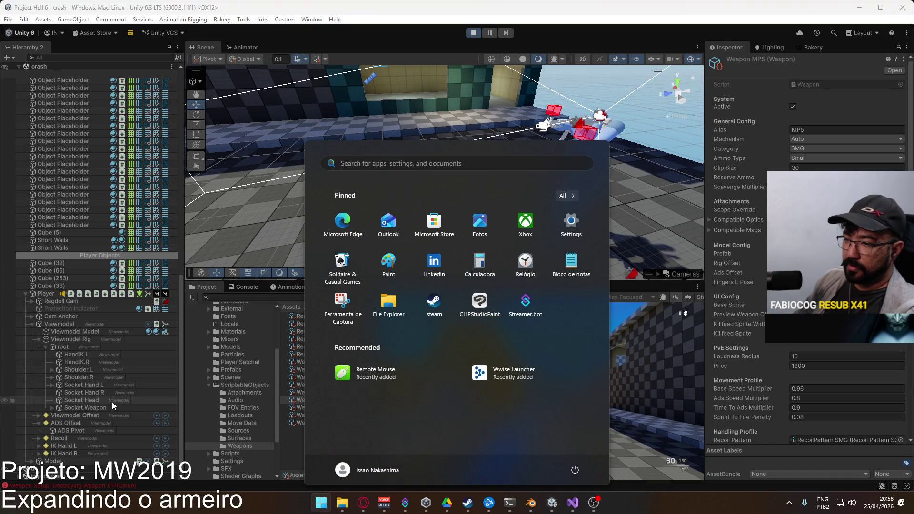
Set the ADS Offset's X, Y and Z scale to 100 and check it in game.
click(90, 430)
click(83, 422)
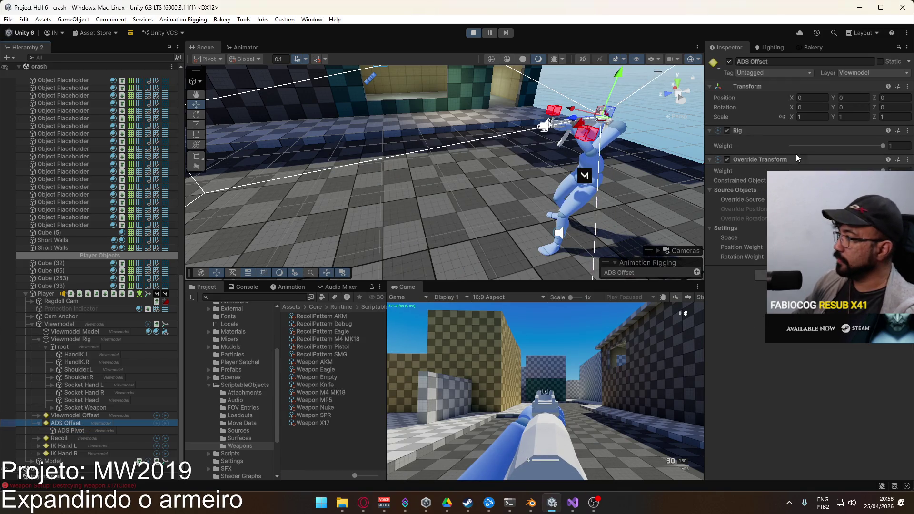
click(818, 117)
text(100)
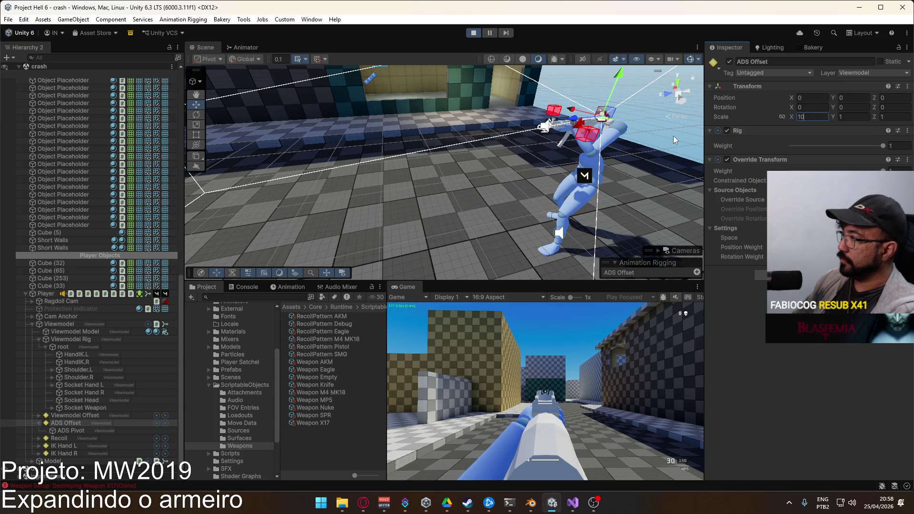
click(87, 430)
click(87, 423)
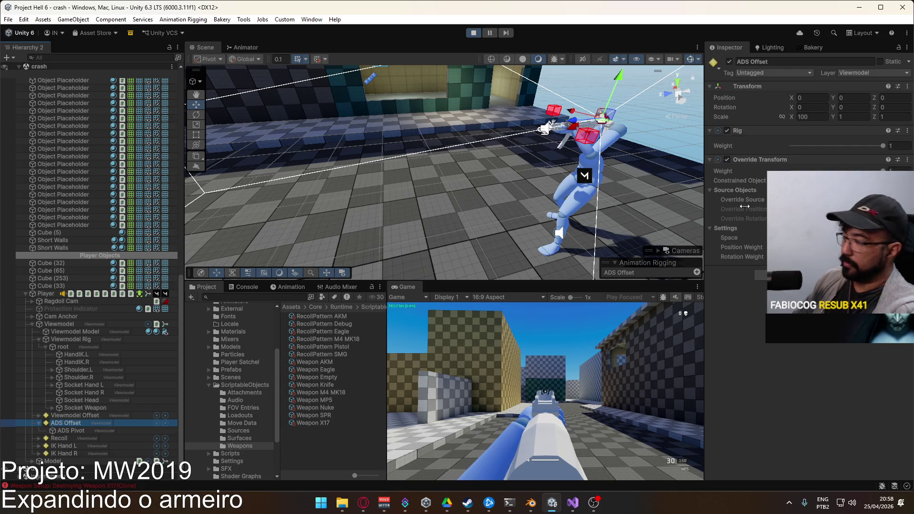
click(850, 116)
text(100)
key(Tab)
text(100)
click(98, 432)
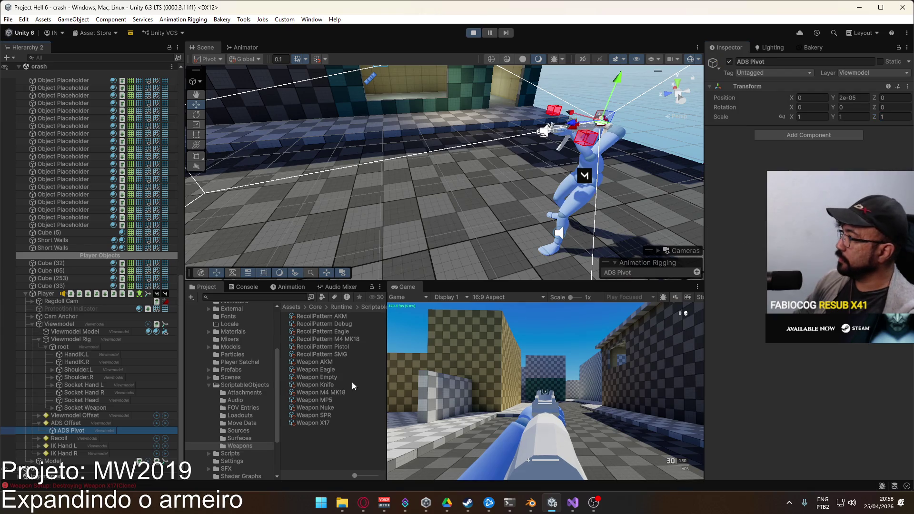
click(519, 360)
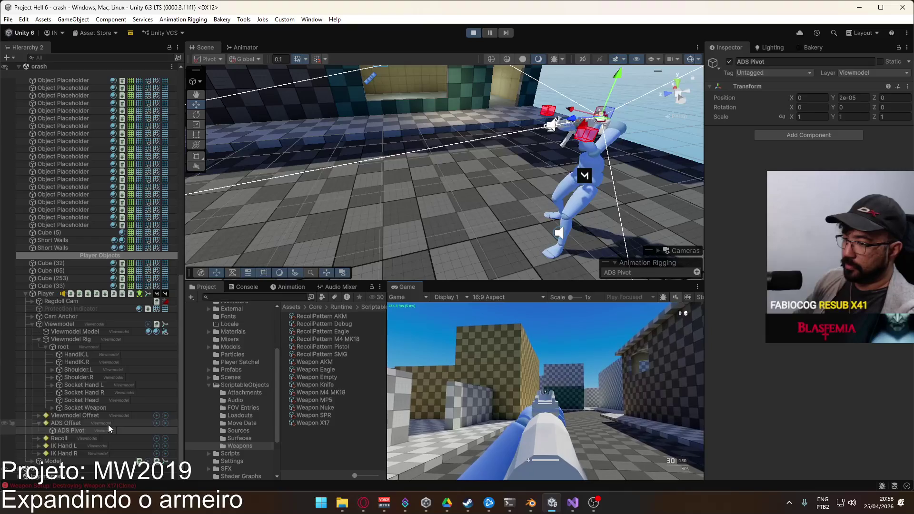
Reset the ADS Offset's X, Y and Z scale back to 1.
click(108, 424)
click(812, 117)
text(1)
click(852, 117)
text(1)
click(887, 117)
text(1)
Try scaling the ADS Pivot to 100, then undo it back to scale 1.
click(119, 431)
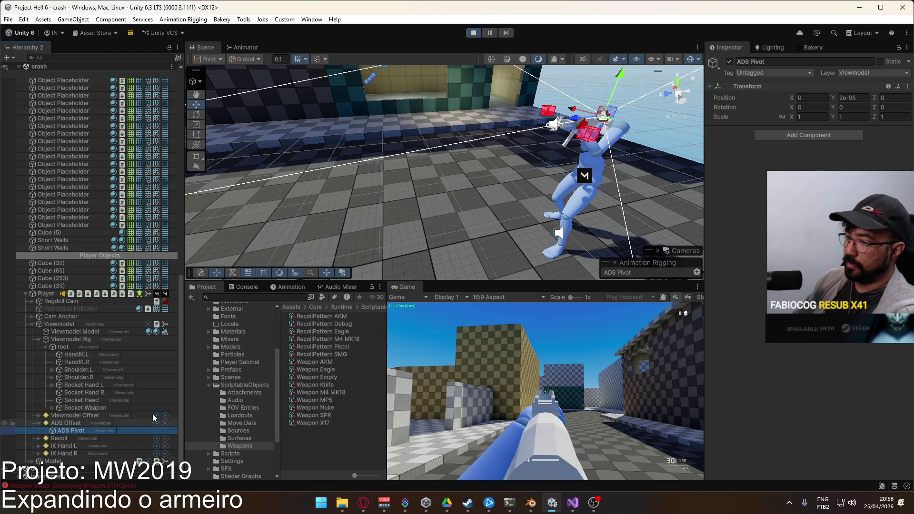
click(813, 118)
text(100)
click(864, 116)
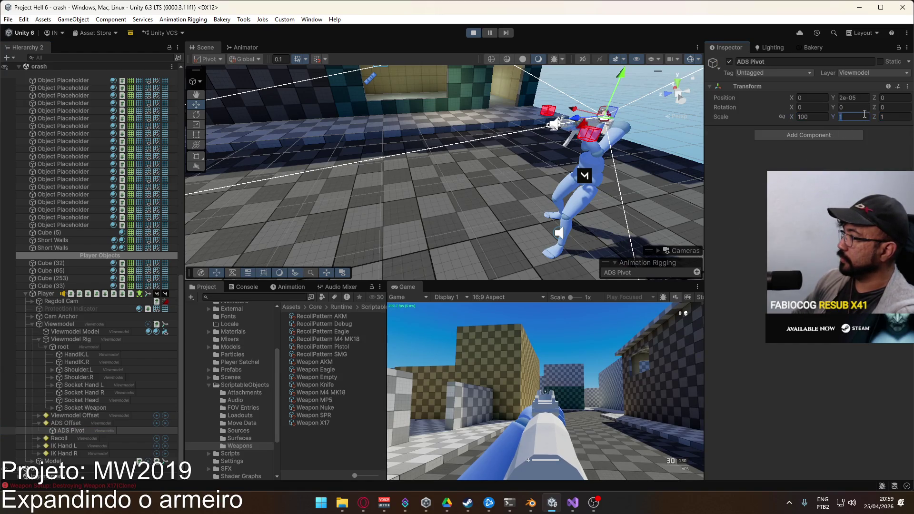
click(902, 117)
text(100)
key(ctrl+z)
key(ctrl+z)
key(ctrl+z)
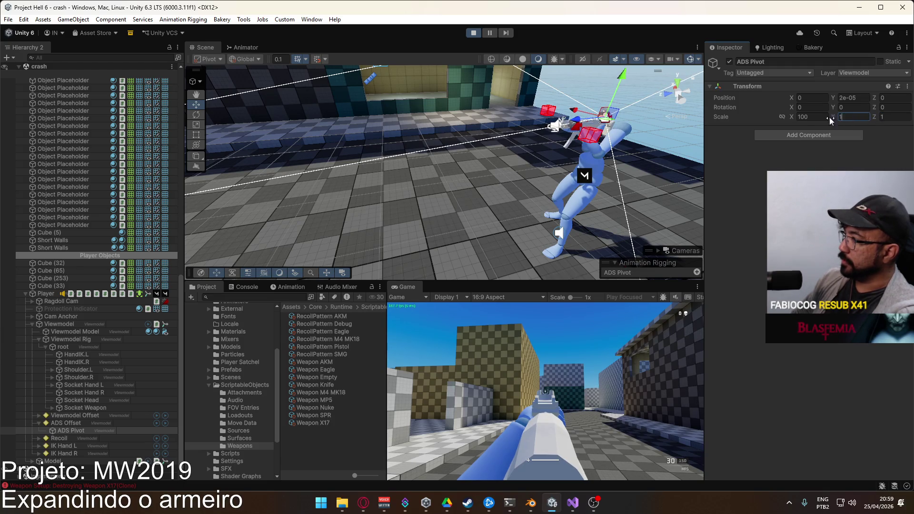
click(578, 361)
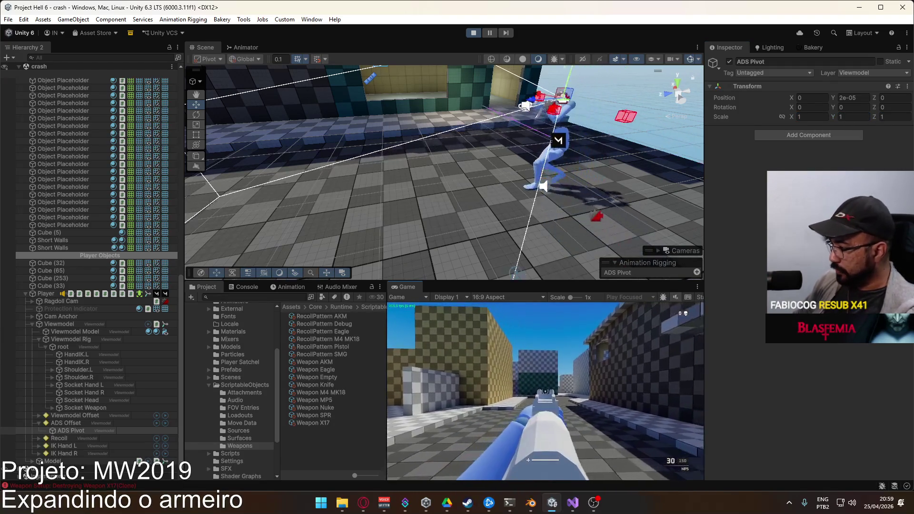
Maximize the Game view to fill the editor.
key(super)
click(398, 287)
right_click(398, 287)
click(454, 313)
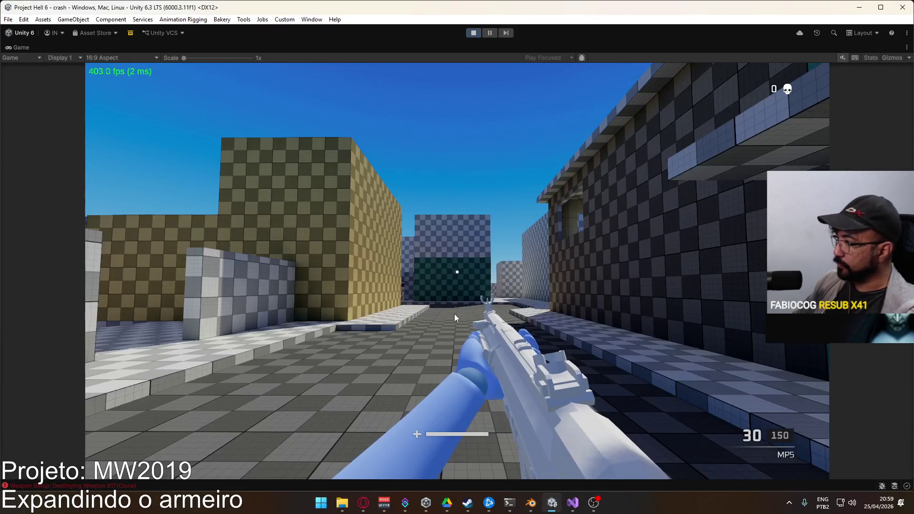
Fire the MP5 twice, walk forward down the street, then stop the play test.
key(super)
click(827, 72)
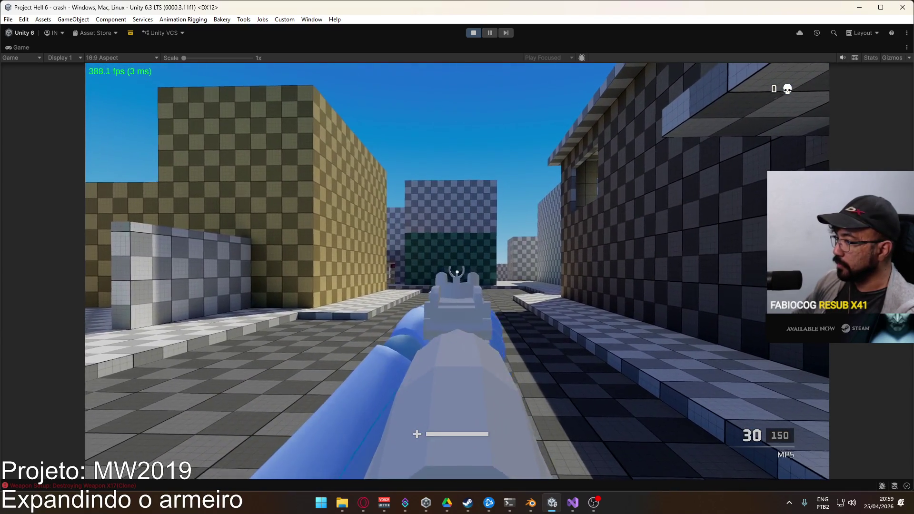
click(457, 272)
click(457, 272)
key(w)
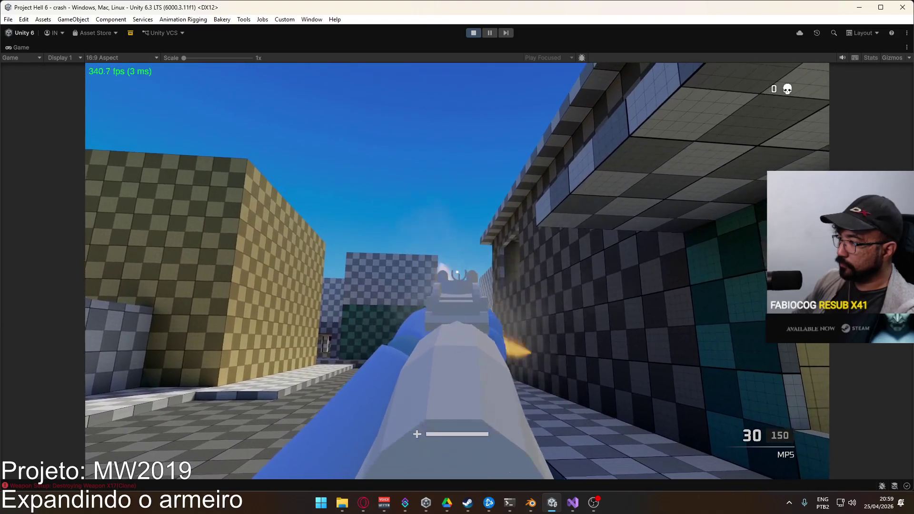
key(w)
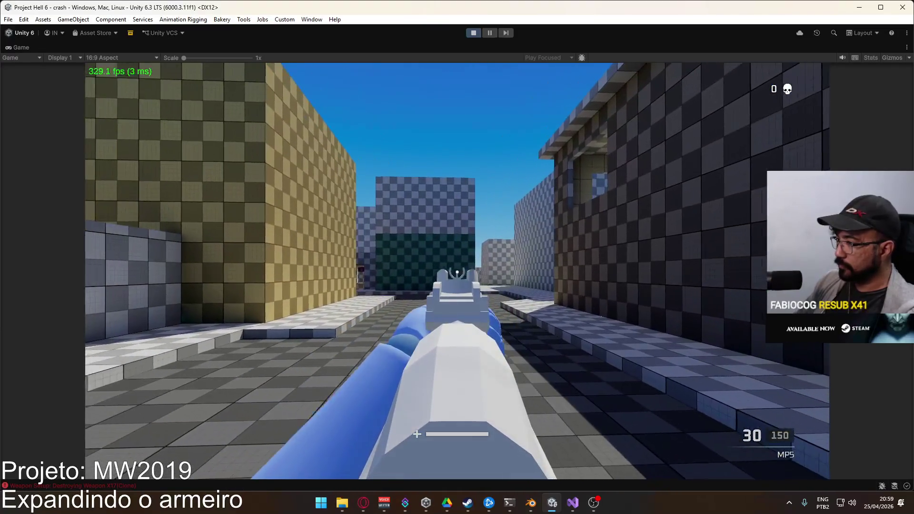
key(w)
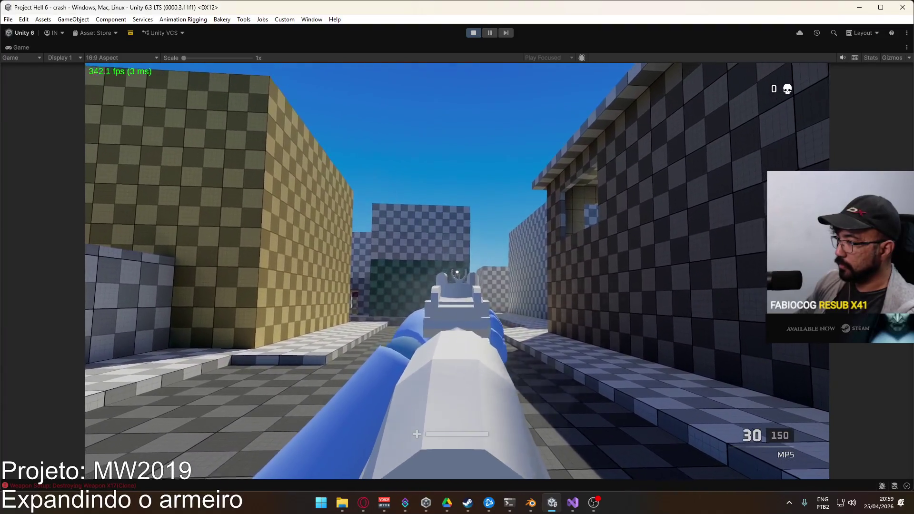
key(w)
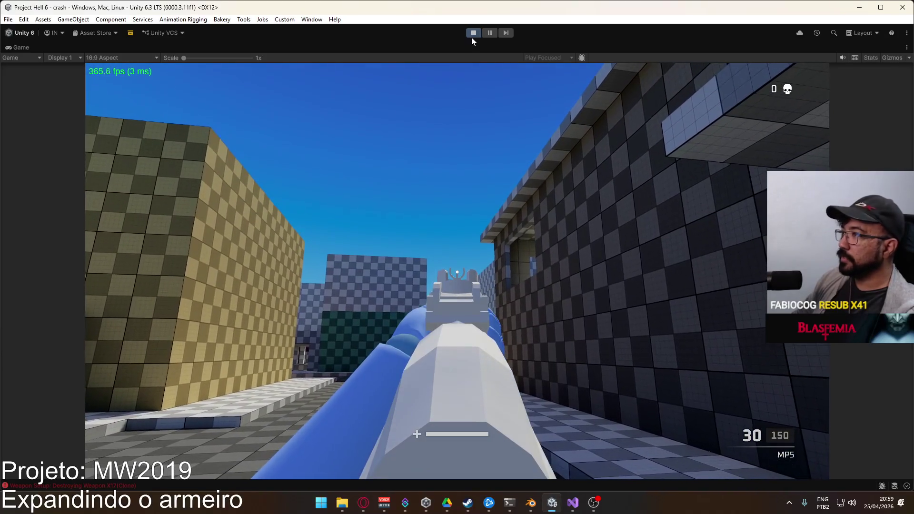
click(472, 34)
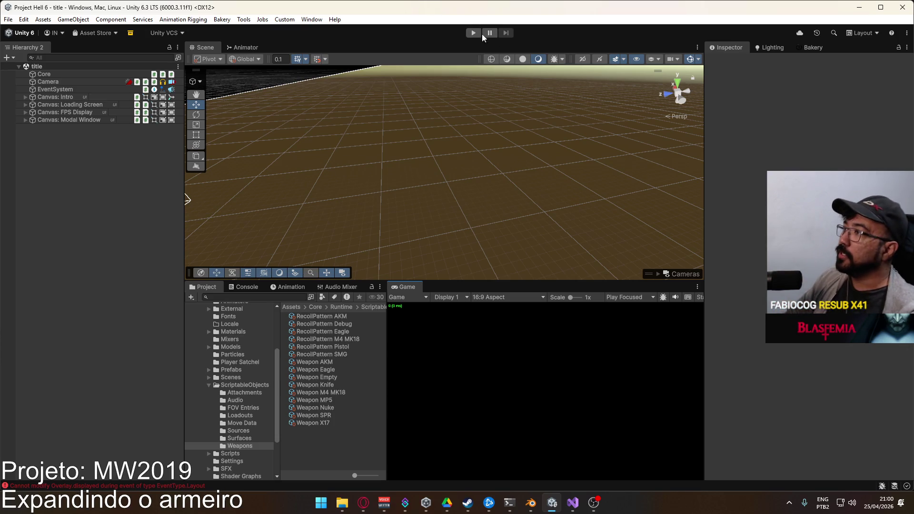
Enter Play mode with a maximized Game view and host a new match on Crash.
click(473, 33)
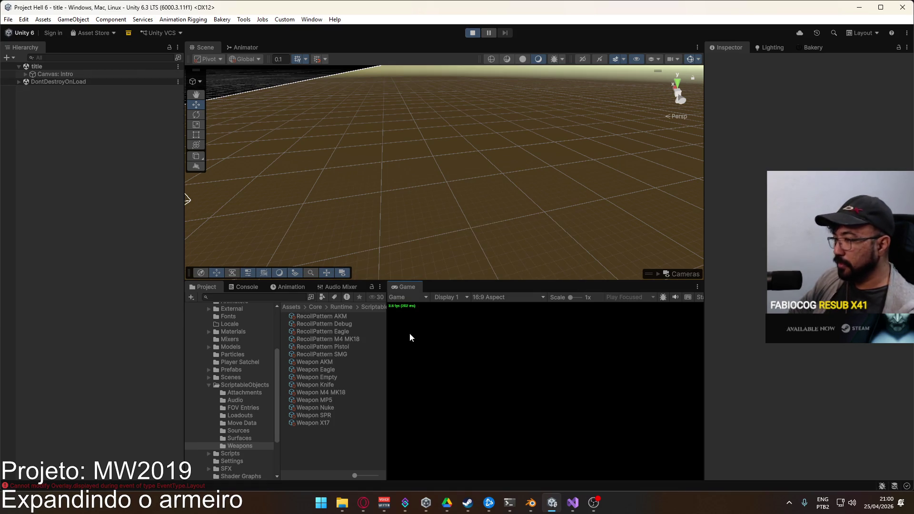
right_click(416, 287)
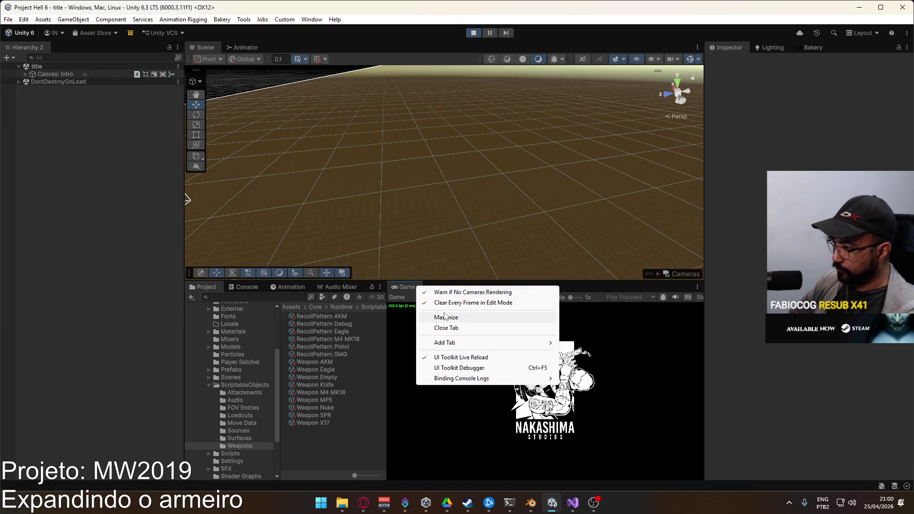
click(445, 318)
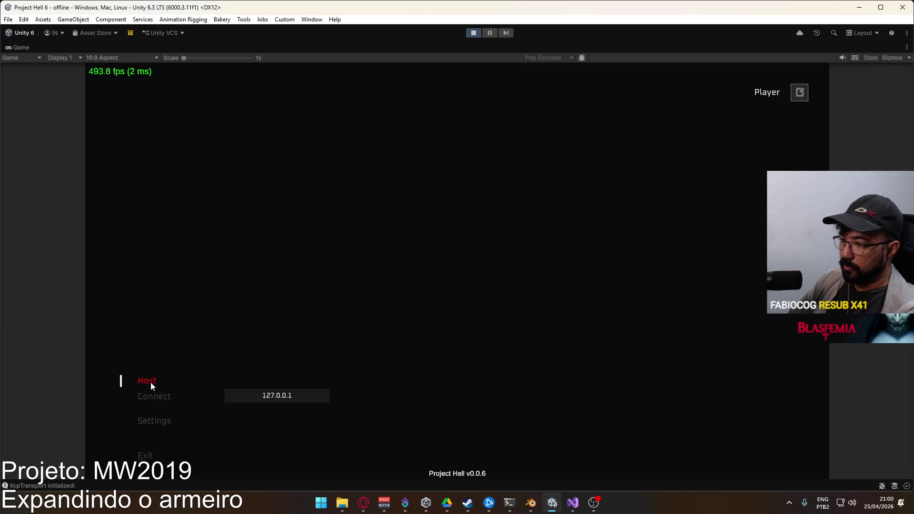
click(151, 382)
click(296, 455)
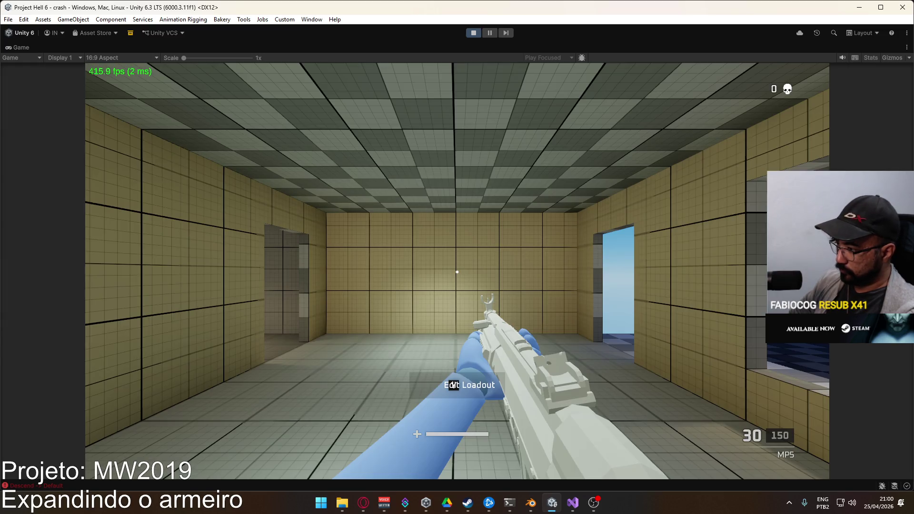
Equip the M4 Mk.18 from the armory's Carbine category.
click(355, 419)
click(201, 316)
click(195, 366)
Sprint, strafe and crouch down the street, raising and lowering the M4's sights.
key(shift+w)
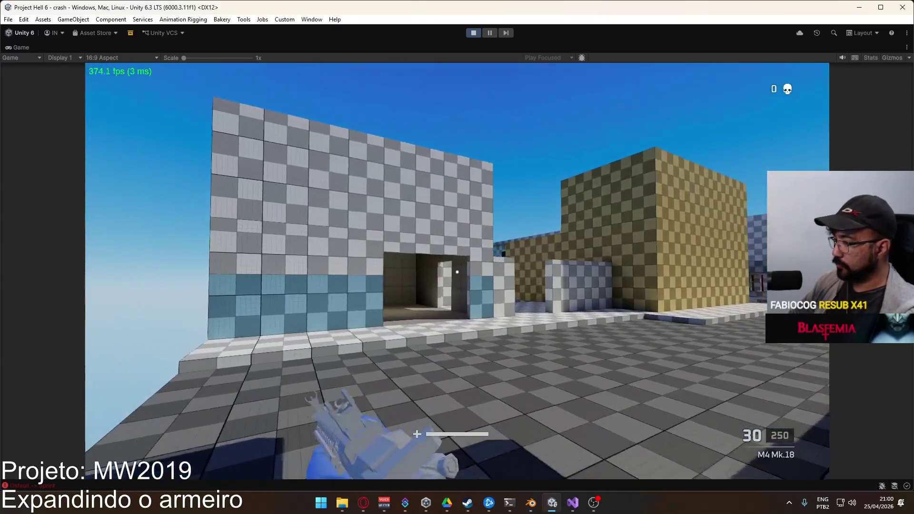
right_click(457, 272)
key(w)
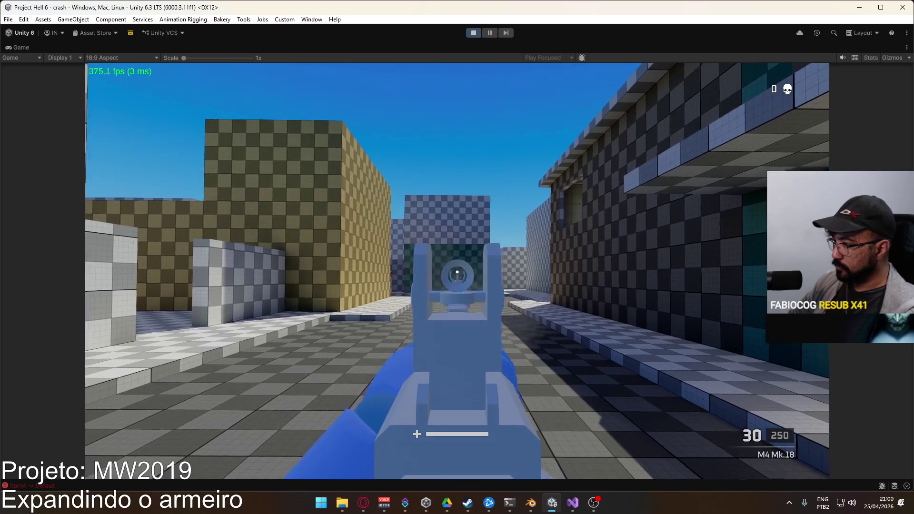
key(w)
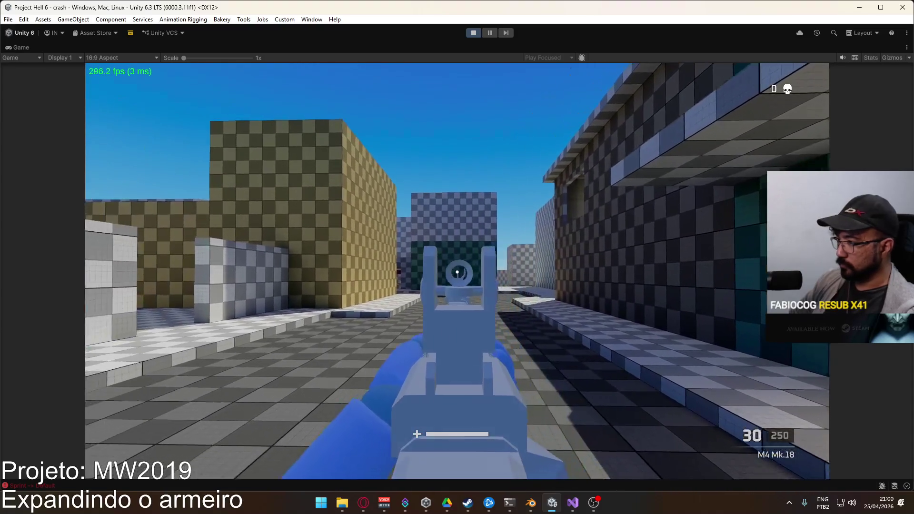
key(a)
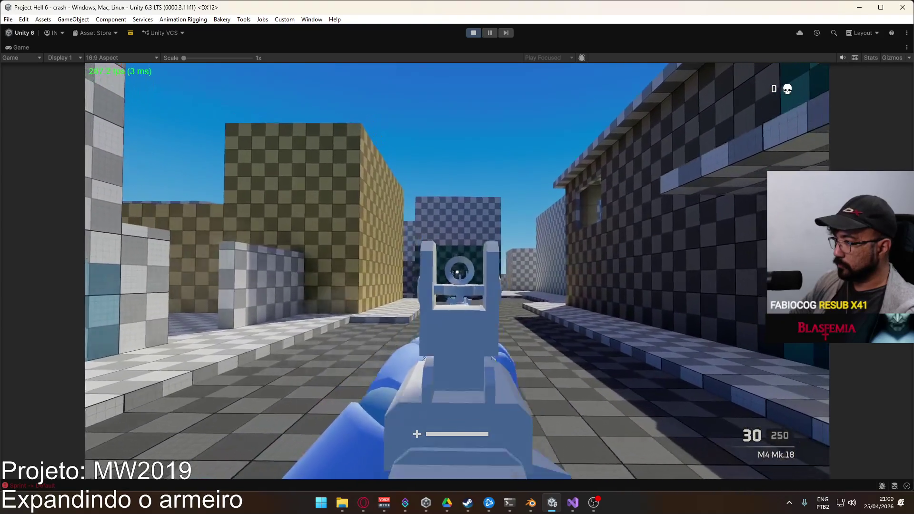
right_click(457, 257)
key(a)
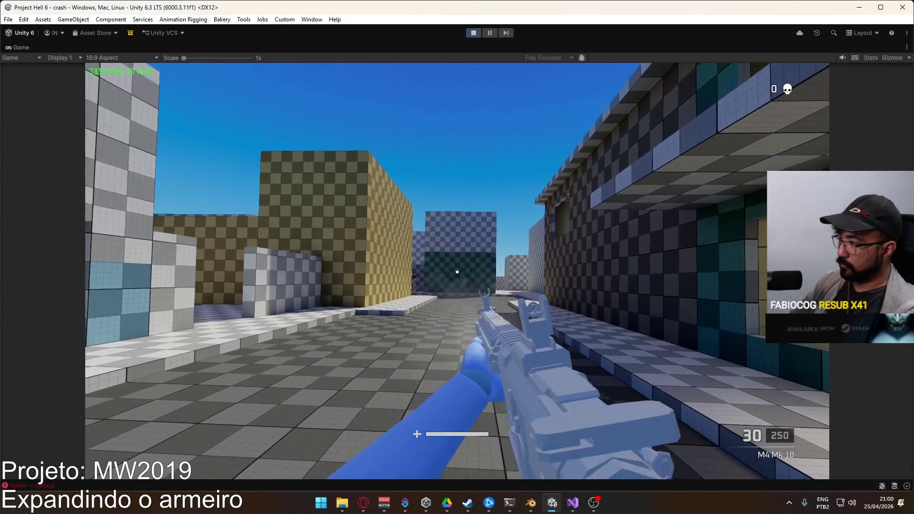
key(d)
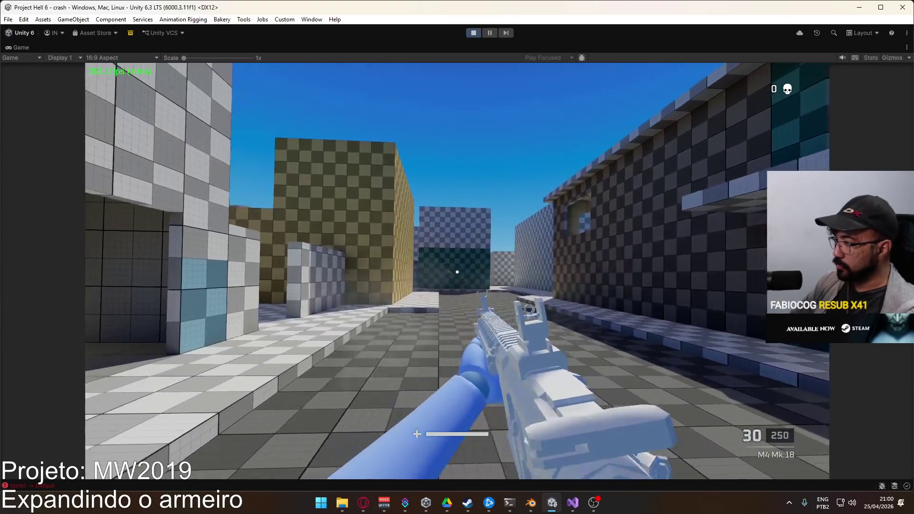
key(c)
key(a)
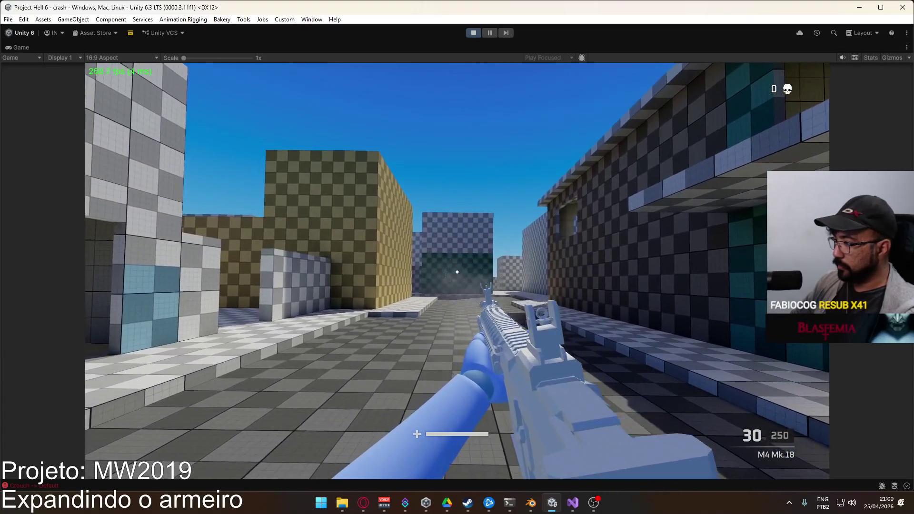
key(w)
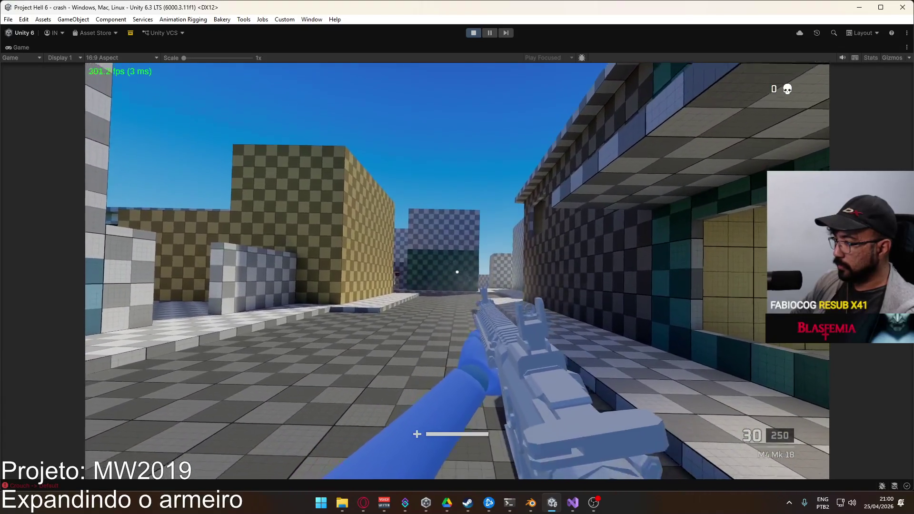
Toggle aim-down-sights on and off several times, then stop Play mode.
right_click(457, 272)
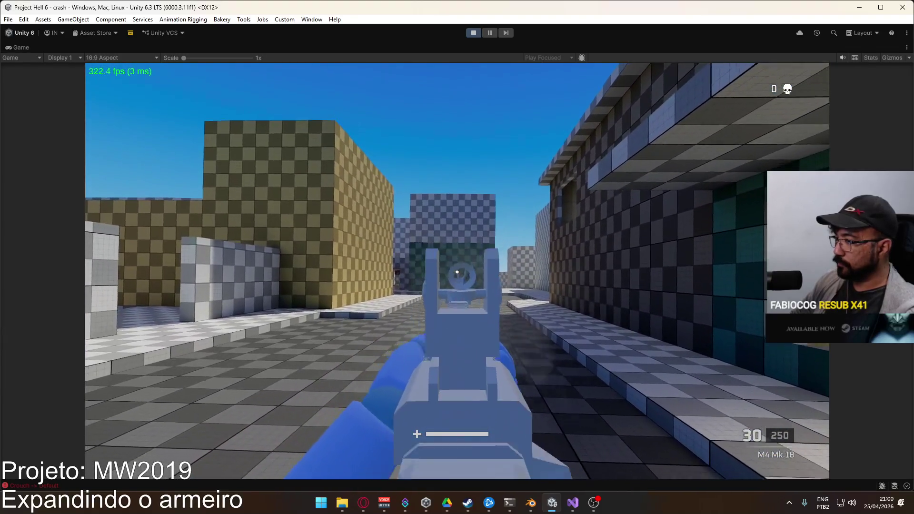
right_click(457, 271)
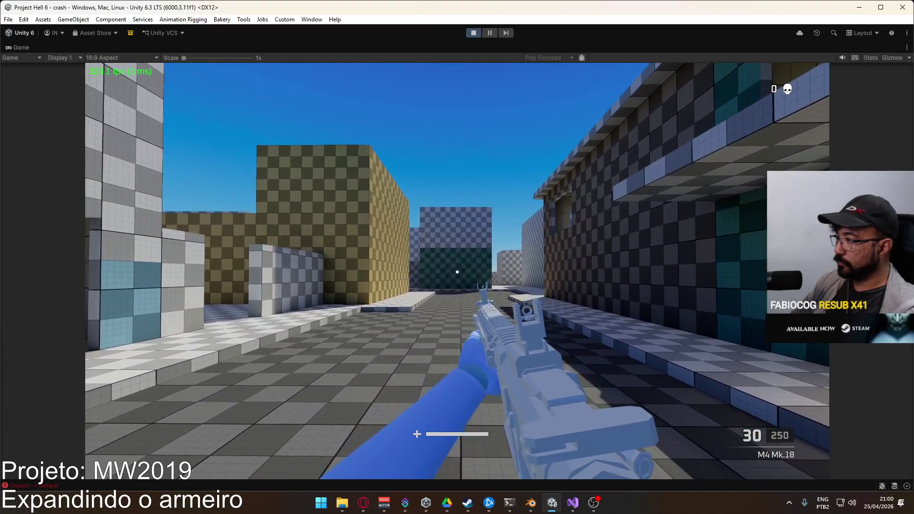
right_click(457, 272)
right_click(457, 272)
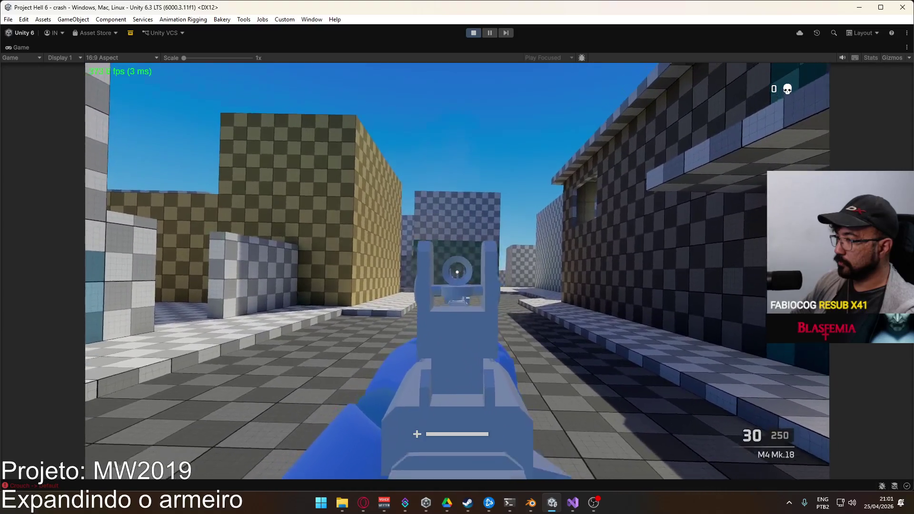
right_click(457, 272)
key(super)
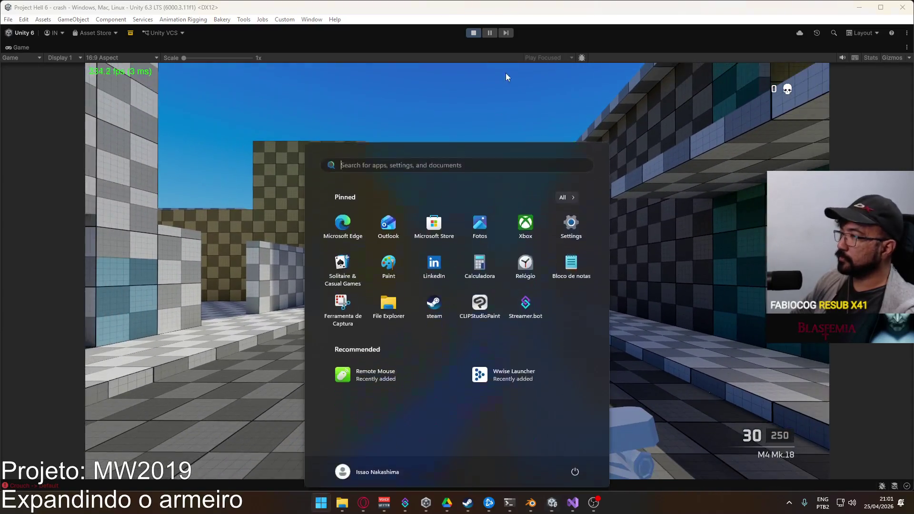
key(super)
click(473, 32)
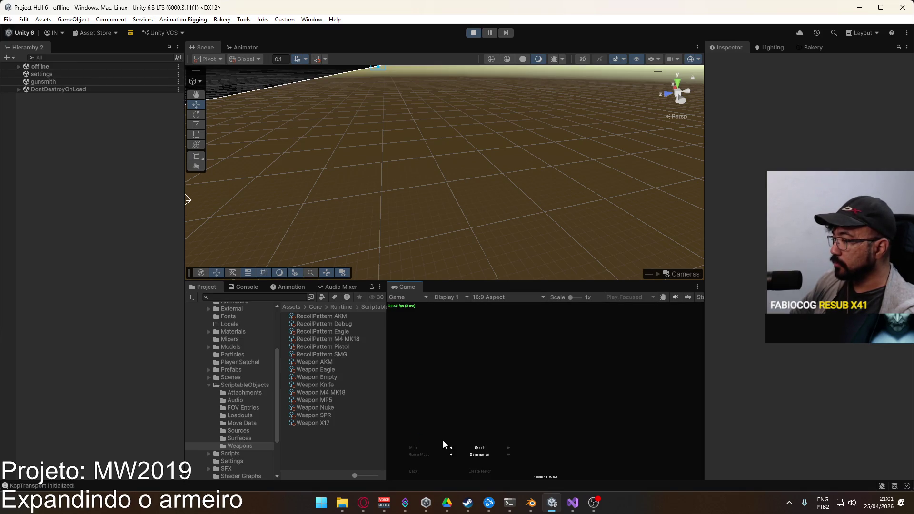
Create a match on Crash and equip the AKM from the Assault Rifle category.
click(488, 471)
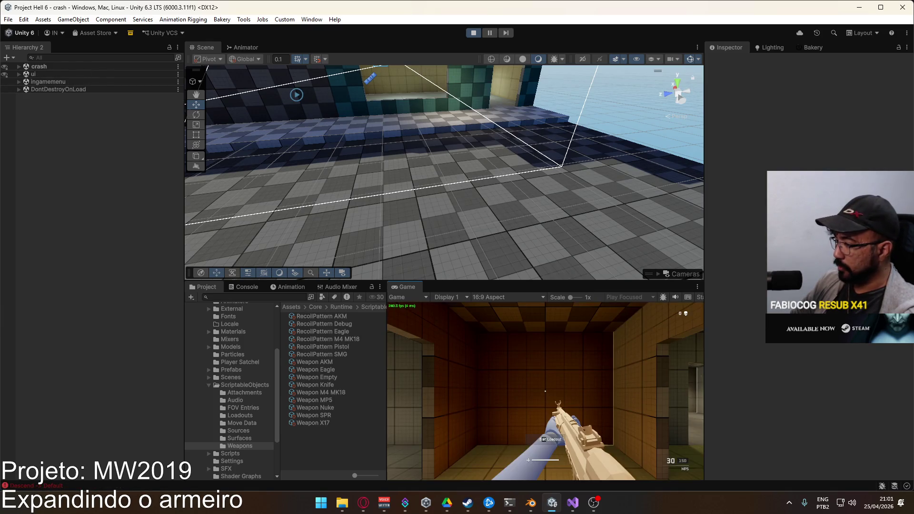
click(425, 410)
click(426, 431)
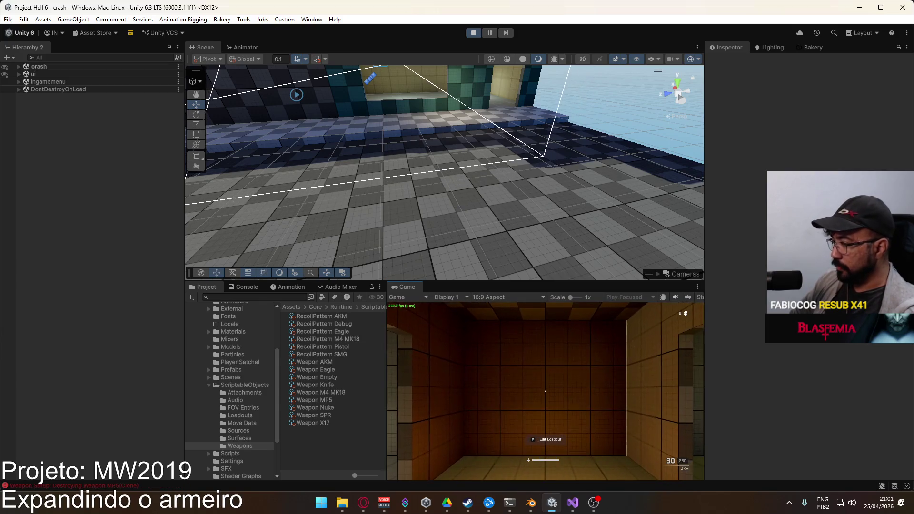
Walk out into the alley, then select the AKM in the Scene view.
key(shift+w)
key(w)
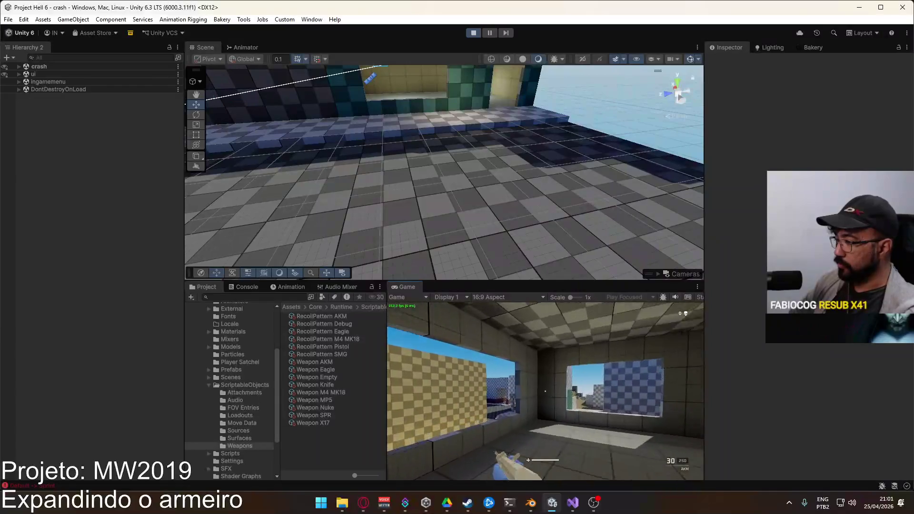
key(w)
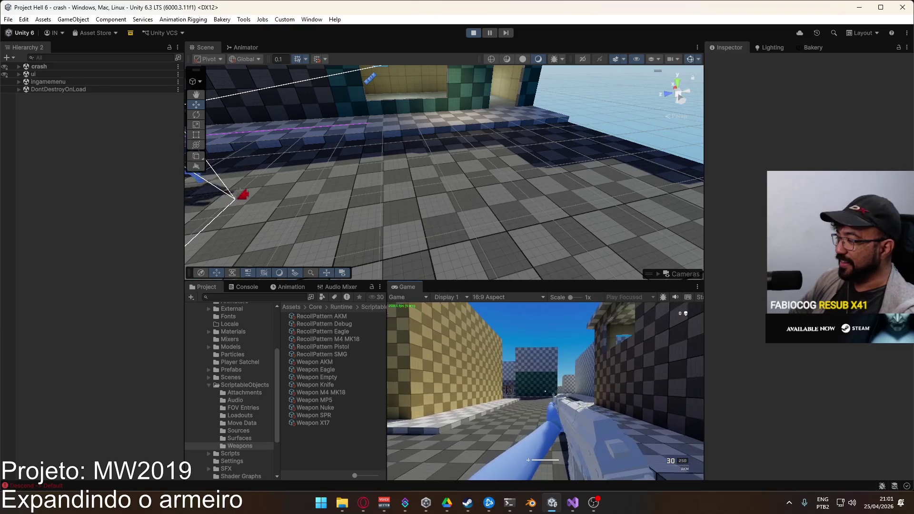
key(super)
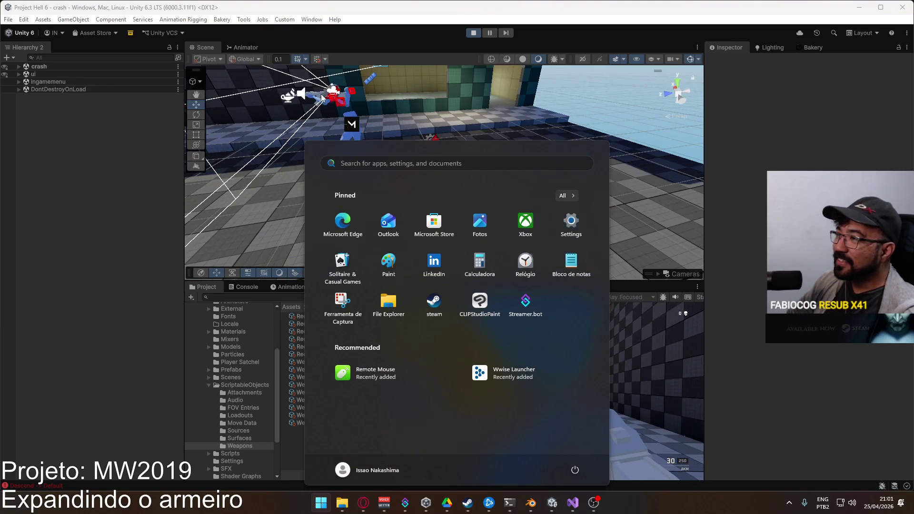
click(322, 98)
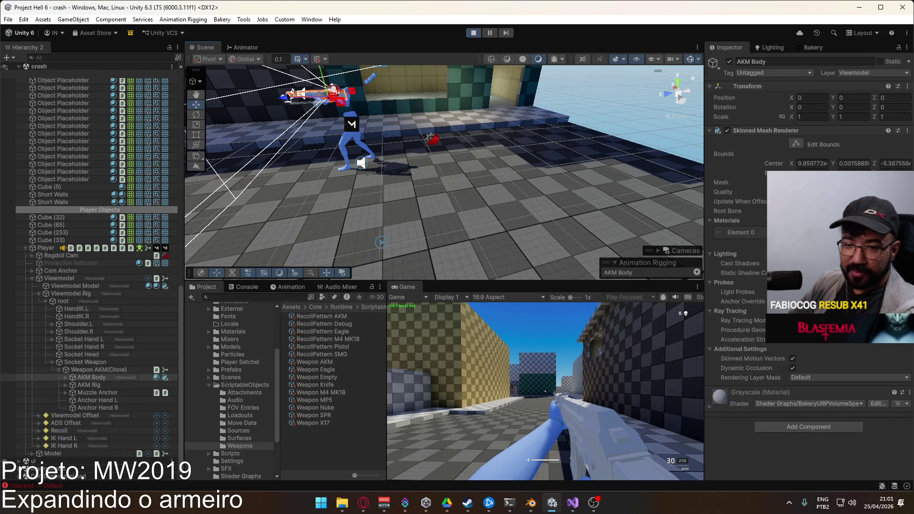
Inspect the ADS Offset rig and ADS Pivot, leaving the pivot's Y position at 0.03.
click(76, 423)
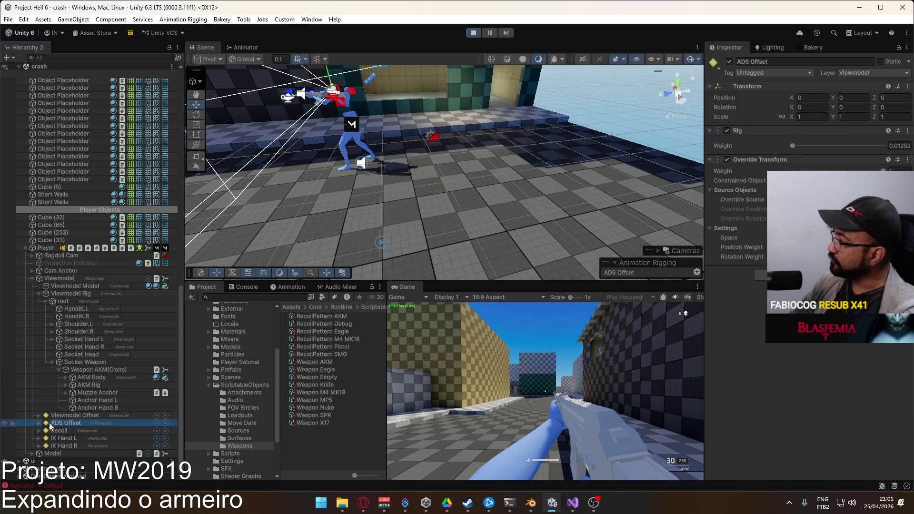
click(39, 424)
click(72, 431)
click(858, 100)
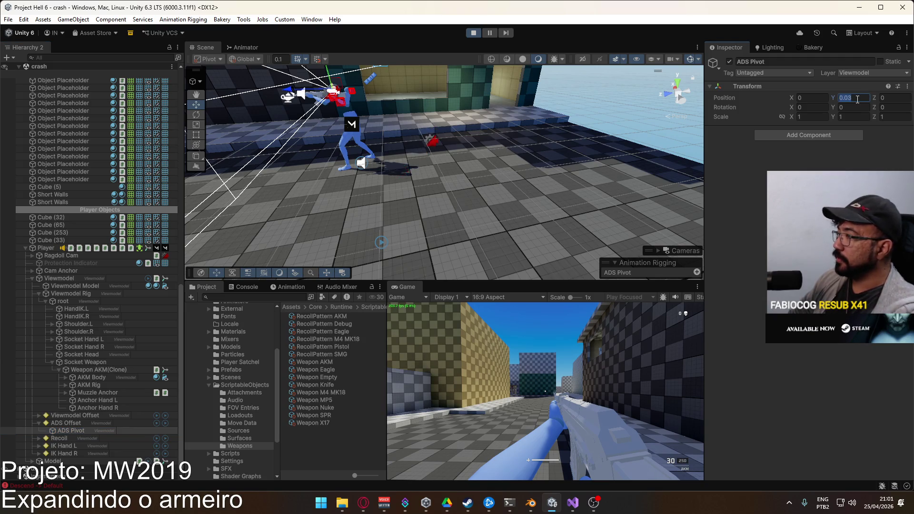
text(0)
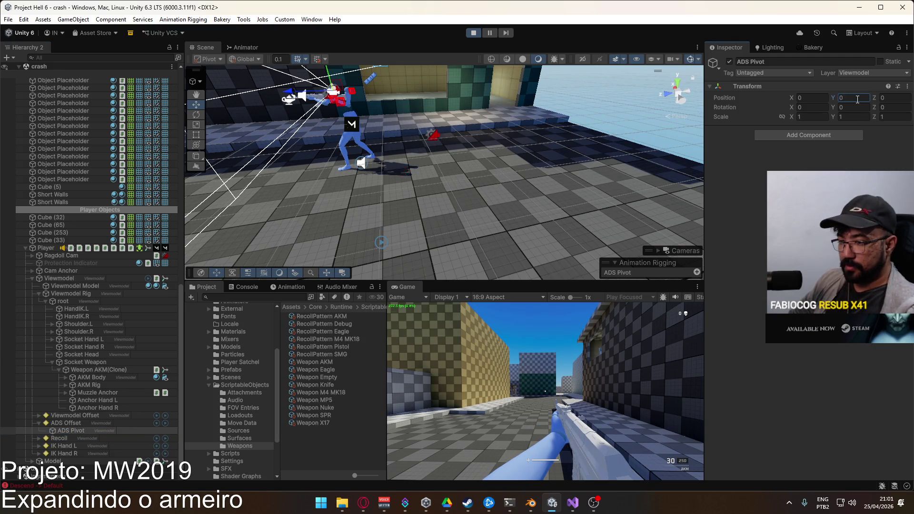
key(Escape)
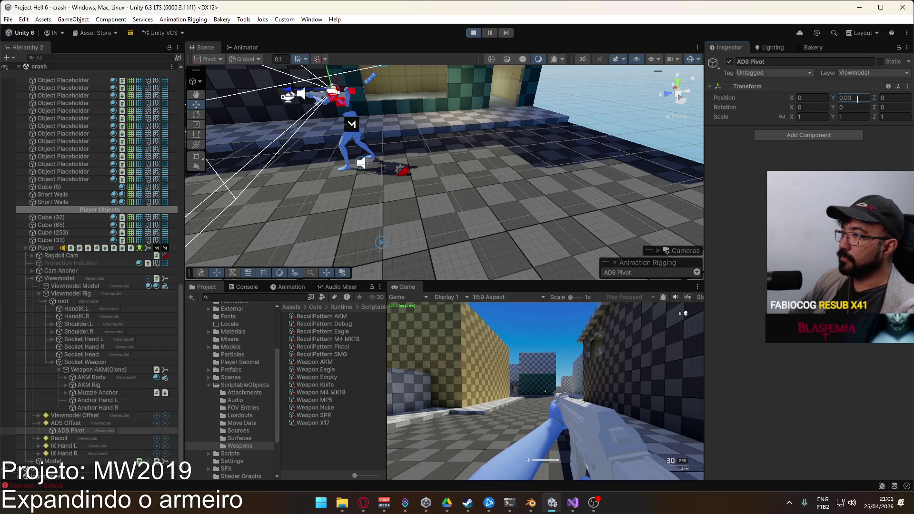
click(85, 424)
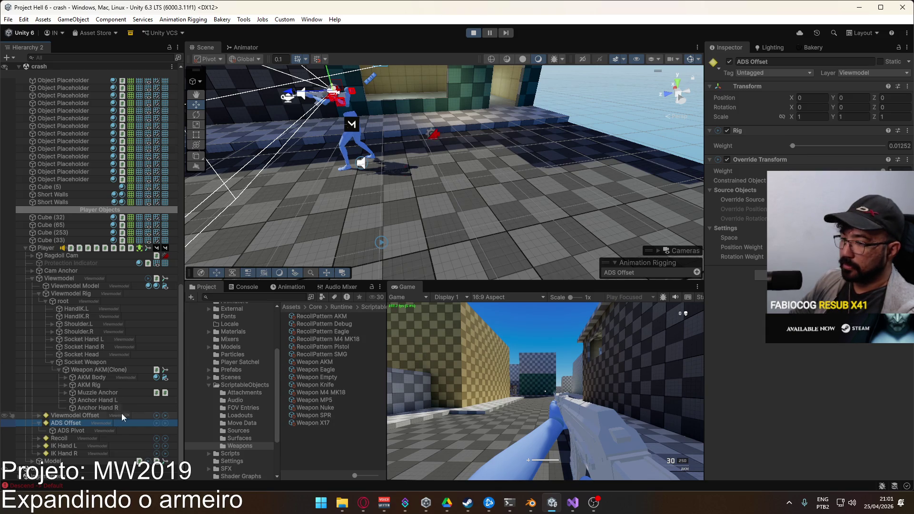
click(71, 430)
click(834, 99)
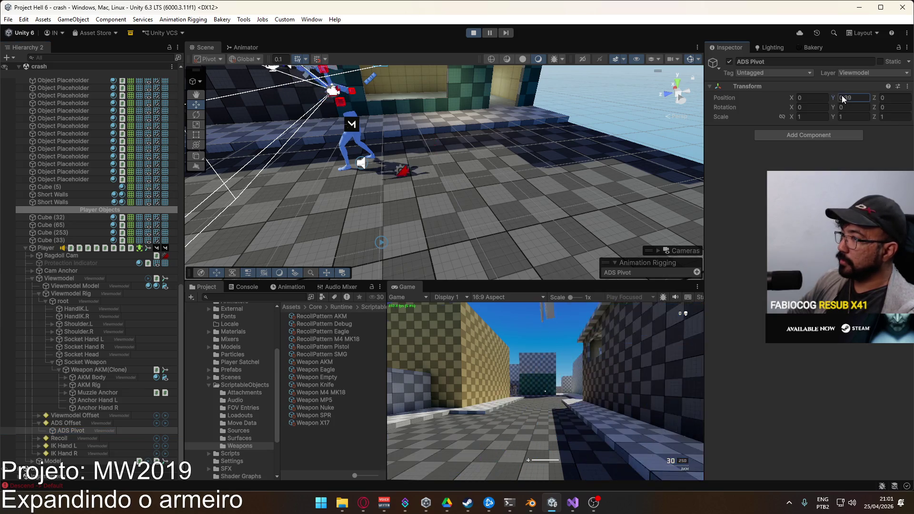
Set the ADS Offset rig's weight slider to 0.
click(73, 422)
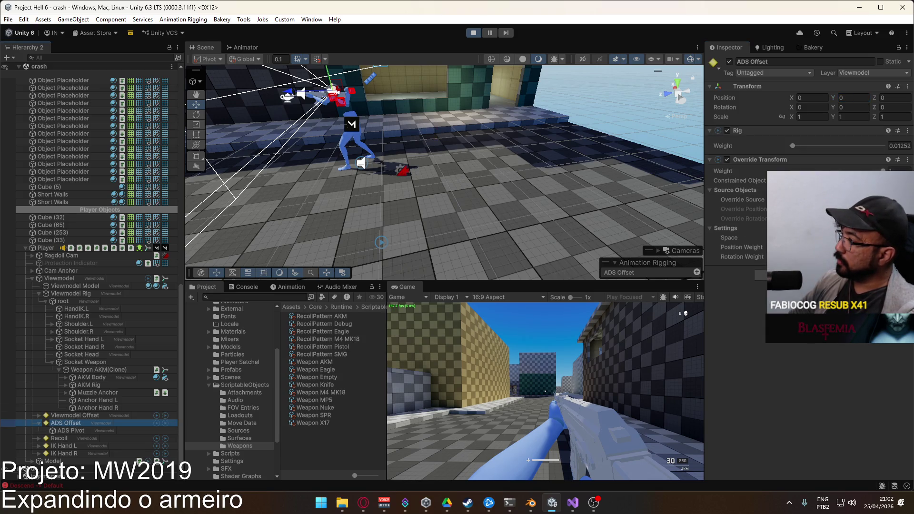
drag(792, 145, 781, 148)
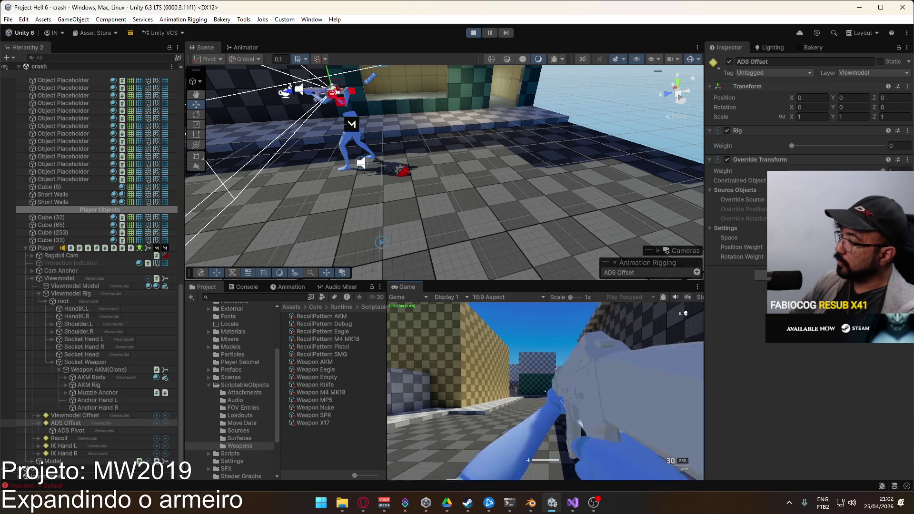
drag(791, 146, 805, 146)
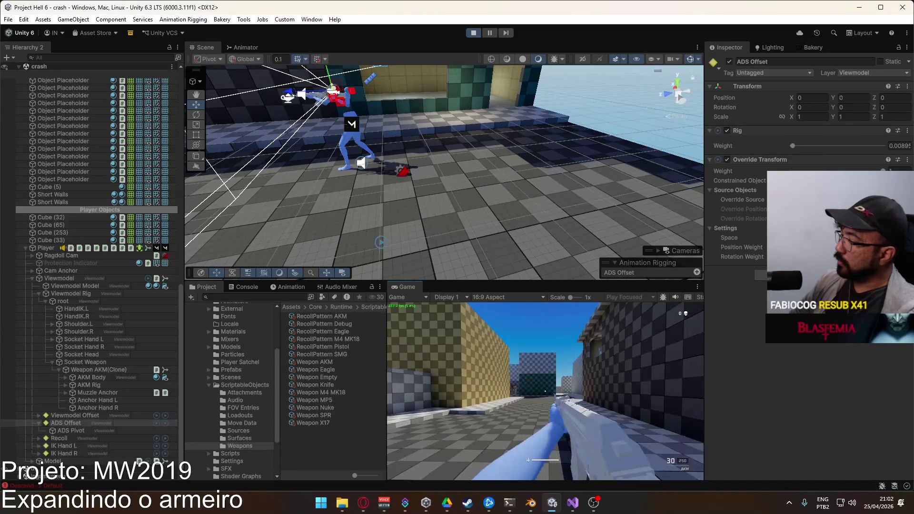
key(super)
click(494, 336)
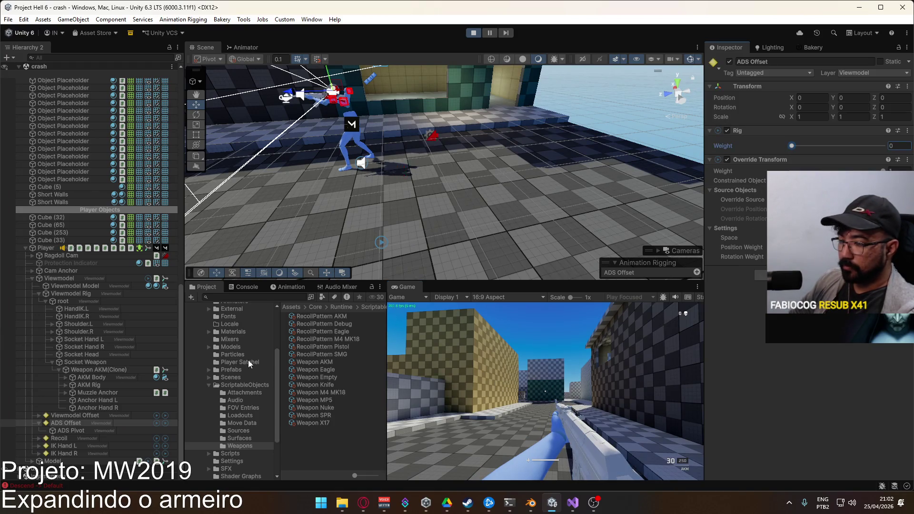
Select ADS Pivot, maximize the Game view, and aim down sights.
click(67, 431)
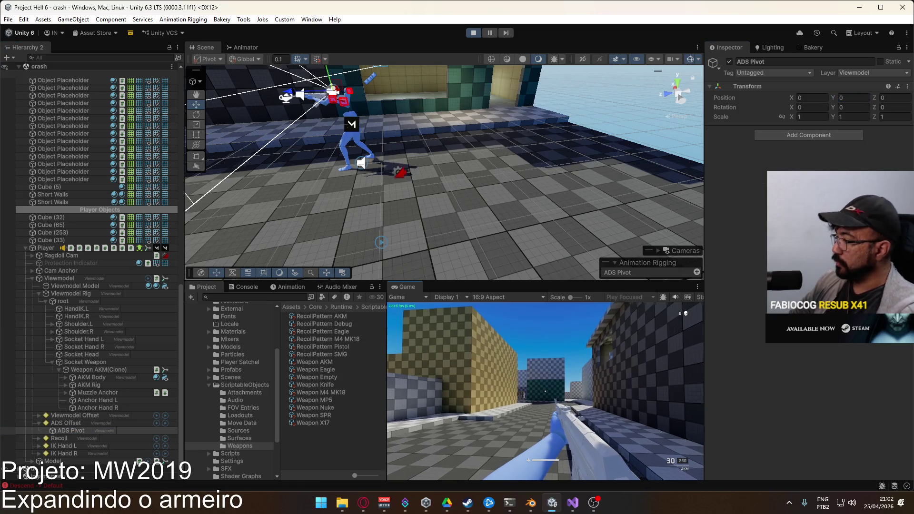
key(super)
key(Escape)
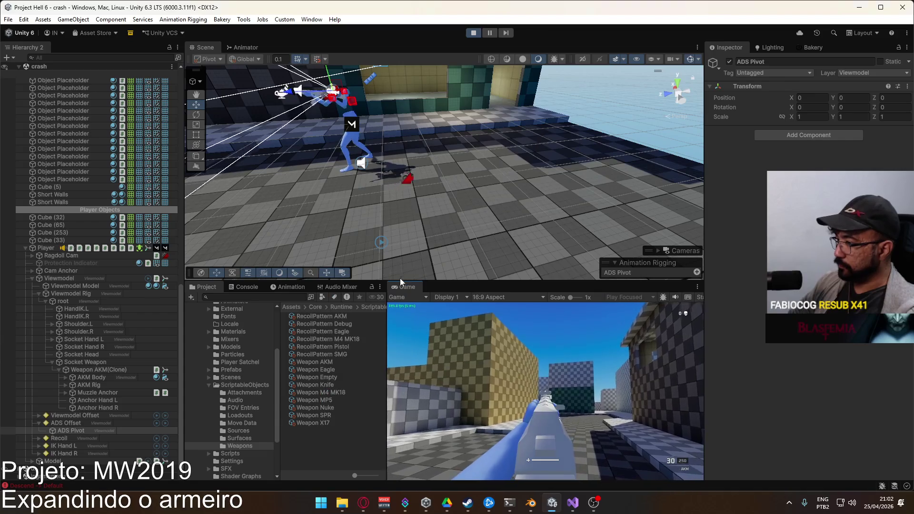
right_click(394, 286)
click(432, 316)
right_click(457, 271)
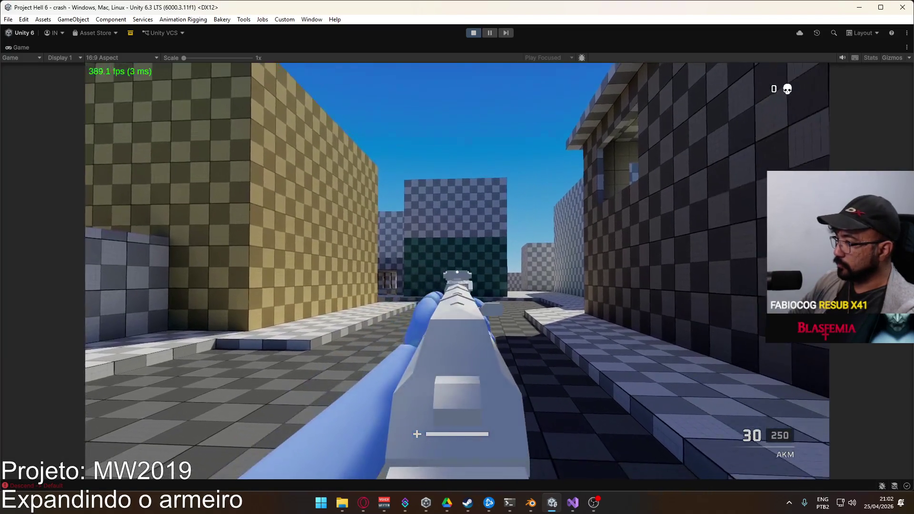
Fire the AKM while aiming and strafing left and right, then stop play mode.
click(457, 272)
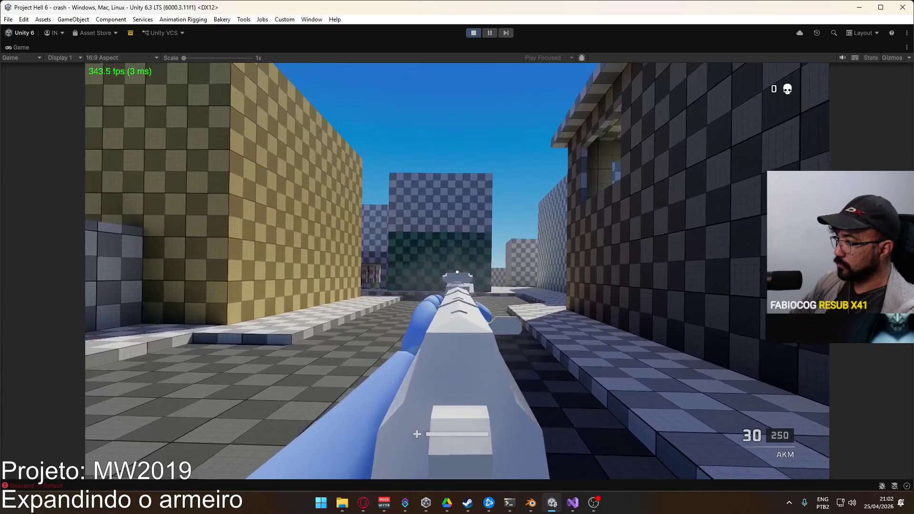
key(a)
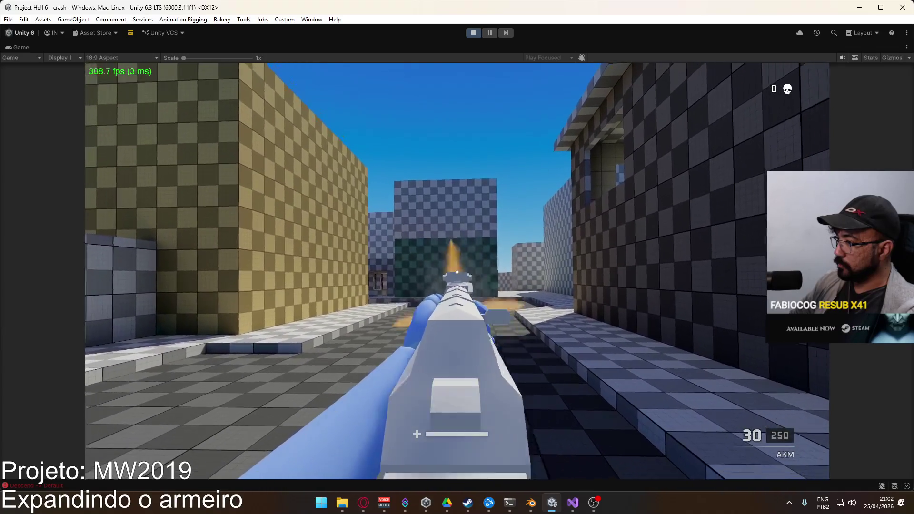
key(d)
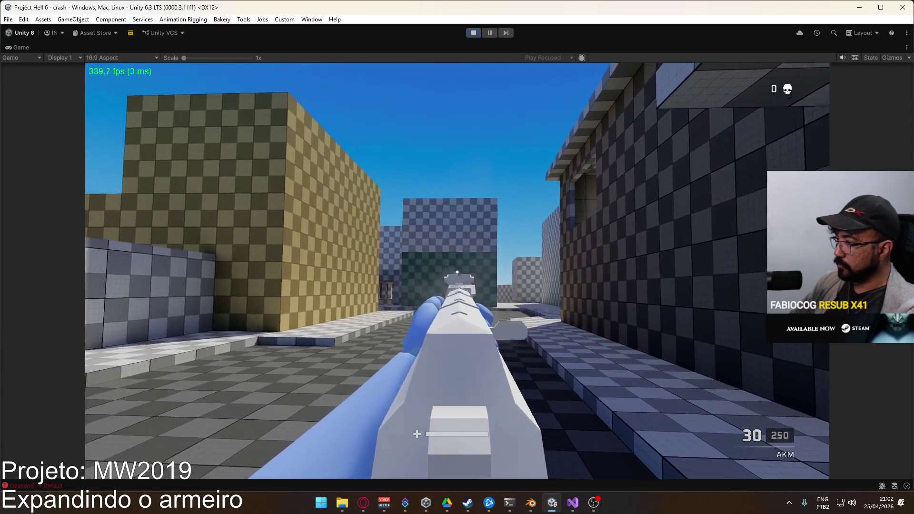
key(d)
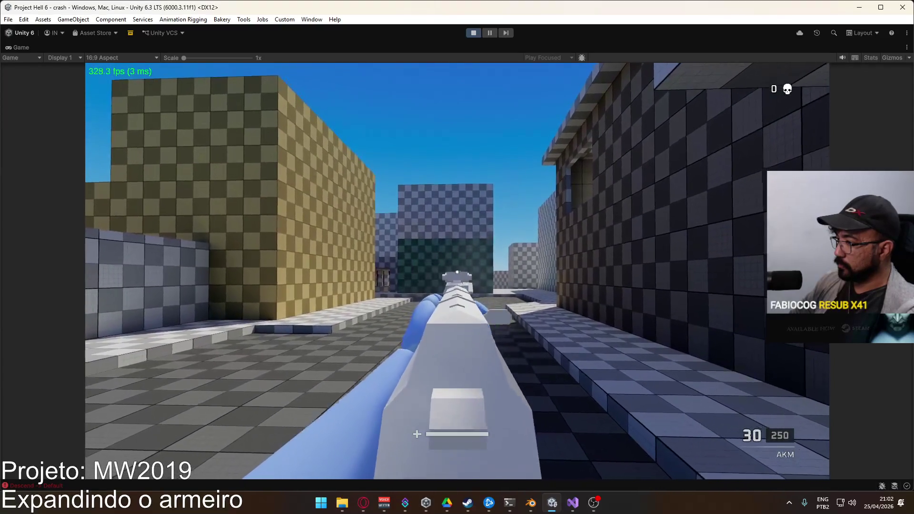
click(457, 272)
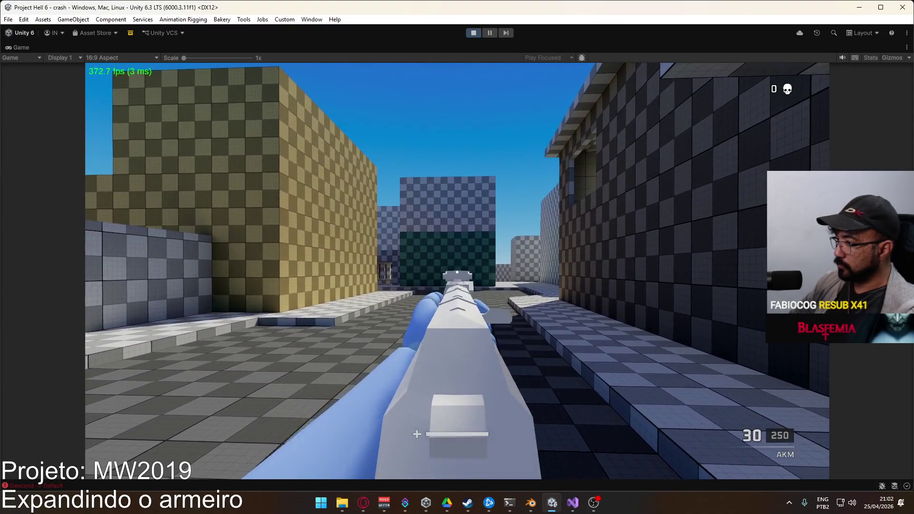
key(a)
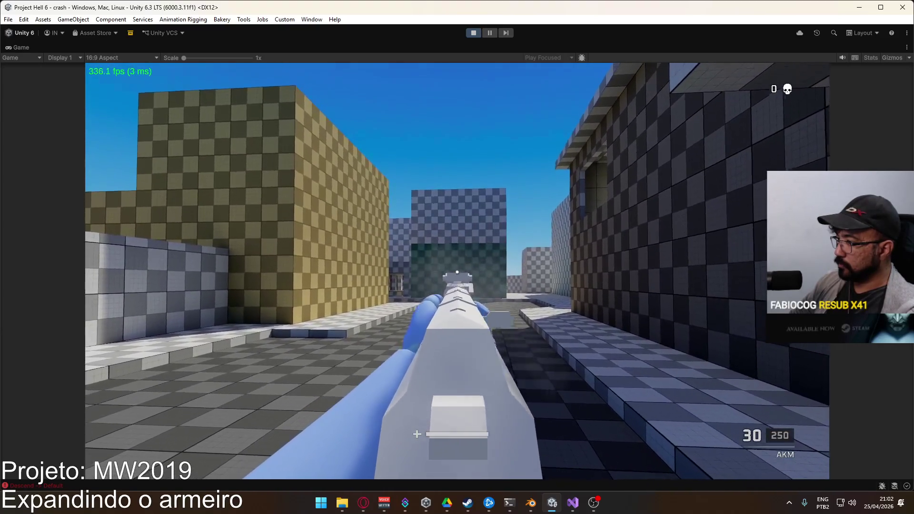
click(457, 272)
key(a)
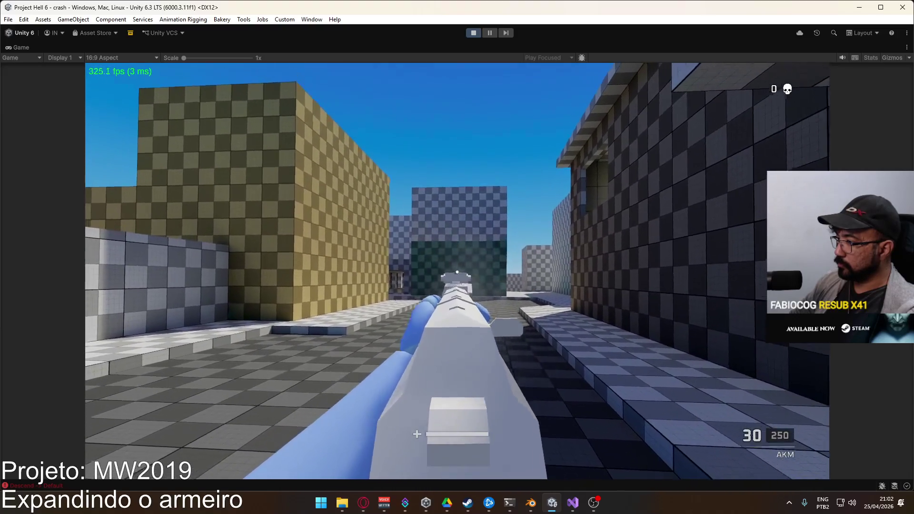
key(a)
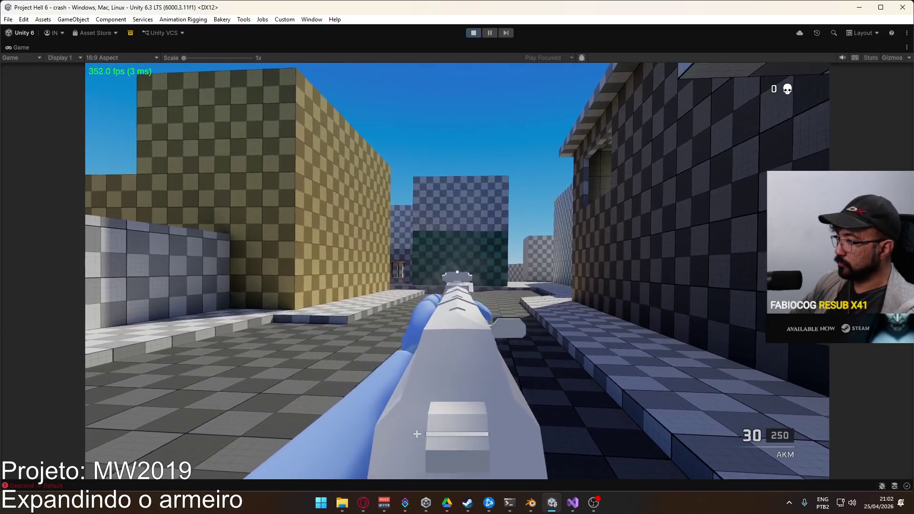
key(Escape)
click(475, 32)
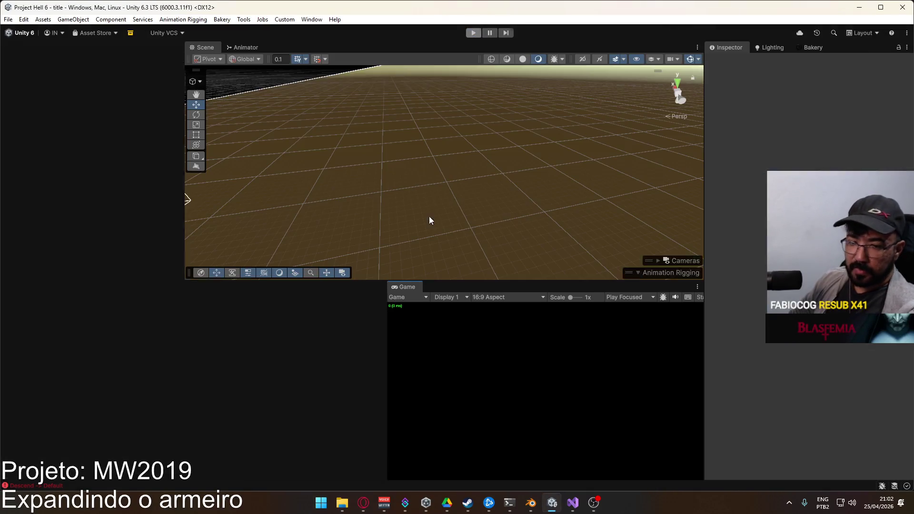
Review the MissingReferenceException and Overlay.displayed console errors, then clear the console.
click(573, 503)
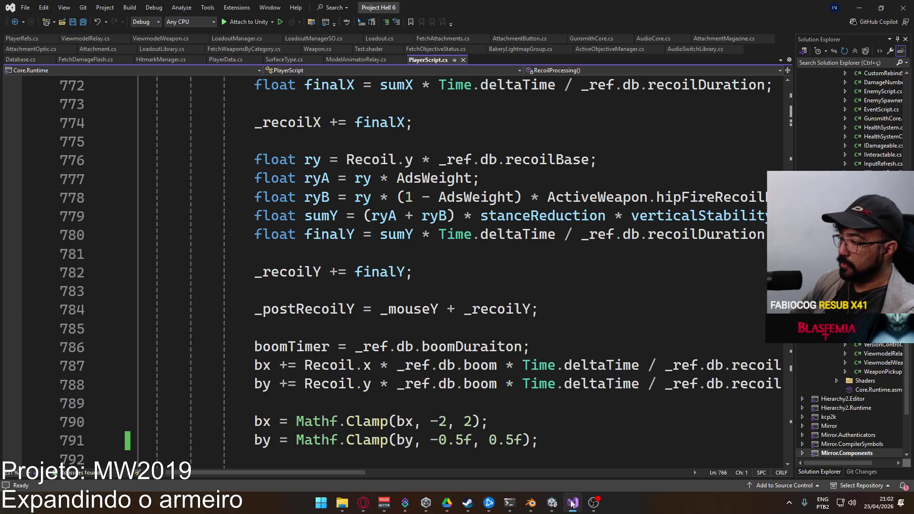
click(552, 503)
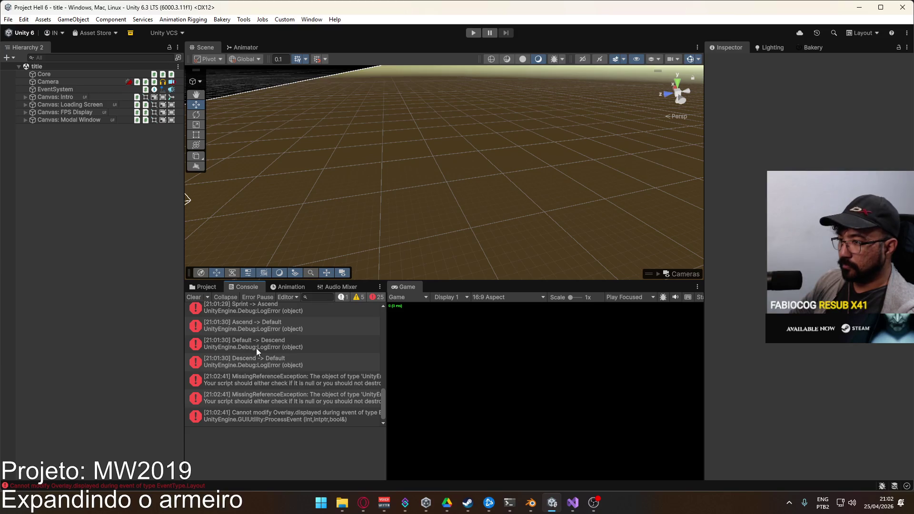
click(314, 383)
click(312, 395)
click(313, 416)
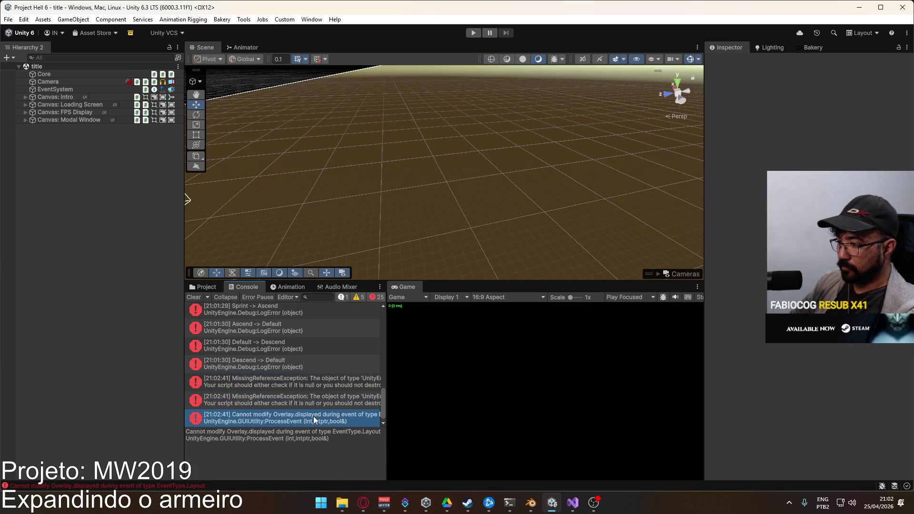
click(198, 298)
View the Weapon AKM asset's settings in the Weapons folder, then switch to Visual Studio.
click(205, 287)
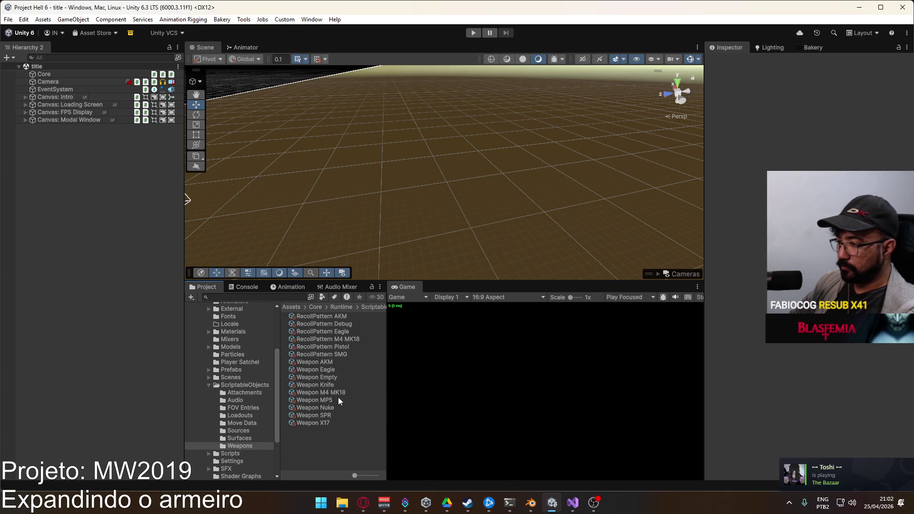
click(330, 362)
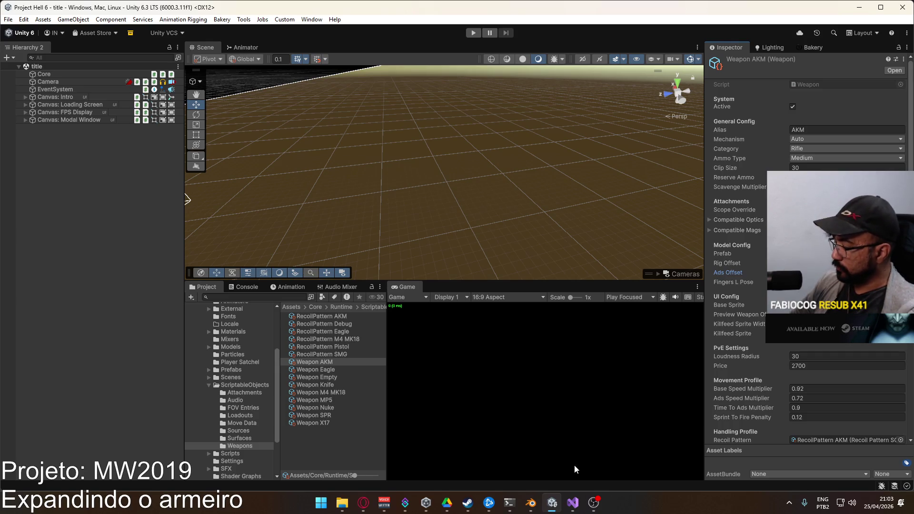
mouse_move(573, 499)
click(552, 419)
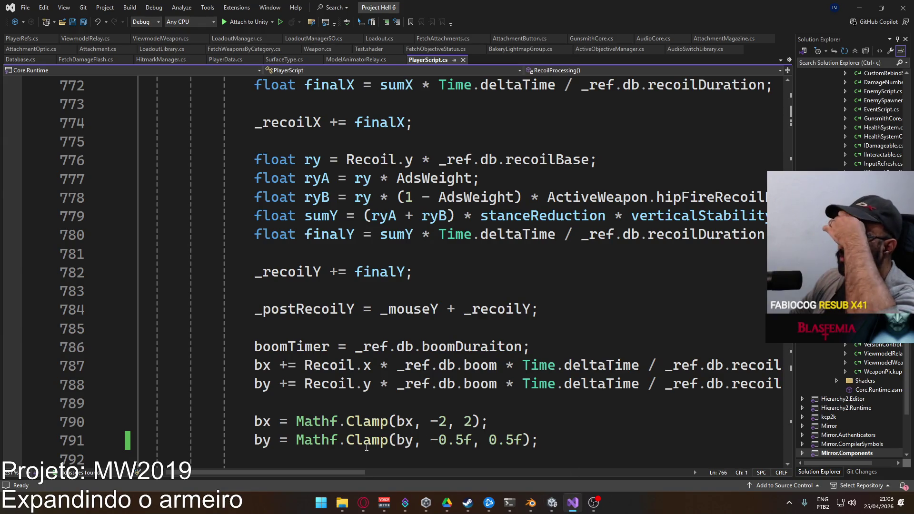
Search PlayerScript.cs for 'adswei' to find the AdsWeight property on line 196.
scroll(462, 376, up, 8)
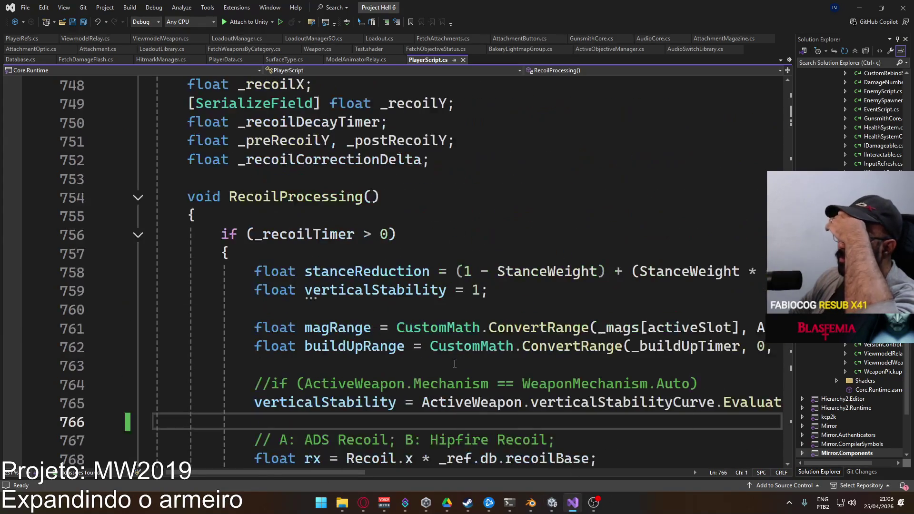
scroll(450, 250, down, 1)
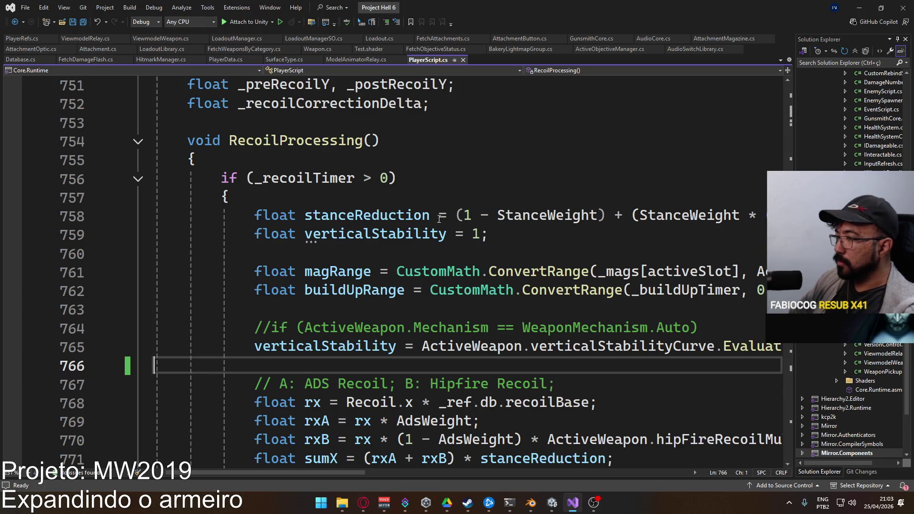
scroll(428, 215, down, 8)
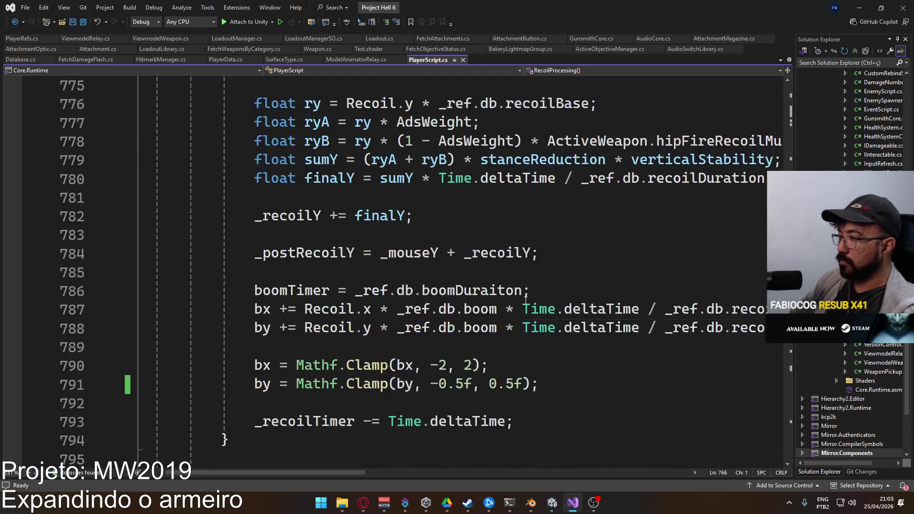
scroll(525, 298, up, 17)
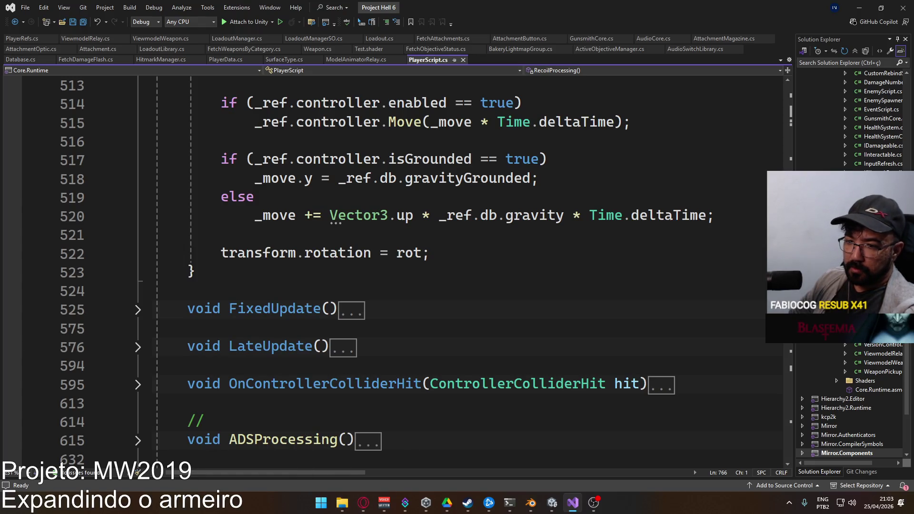
click(458, 309)
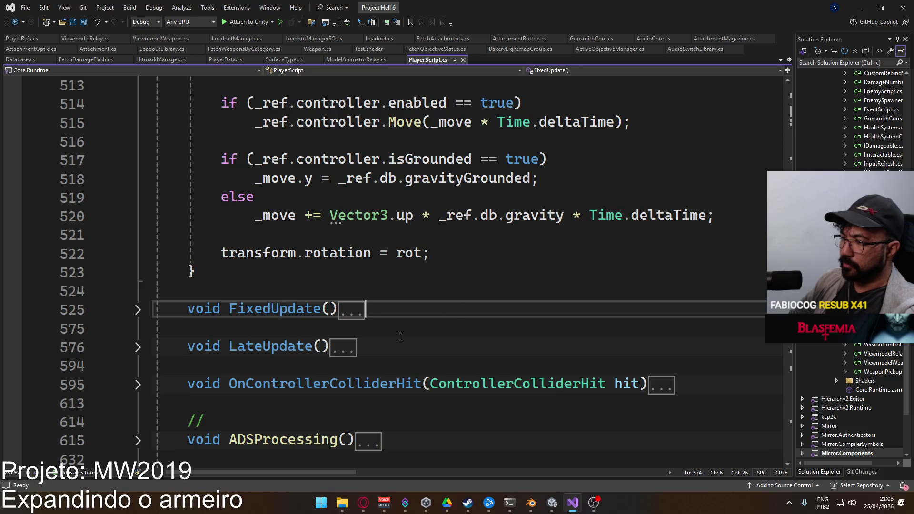
key(ctrl+f)
text(ak)
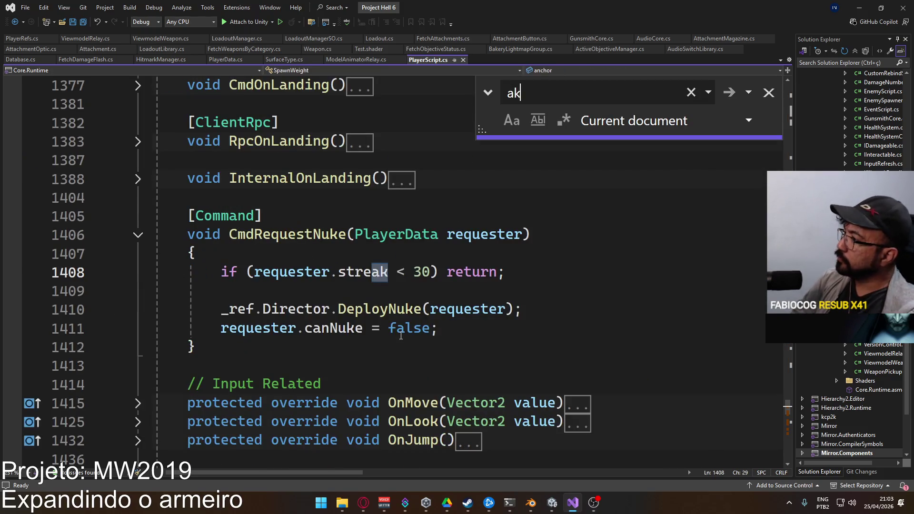
key(BackSpace)
key(BackSpace)
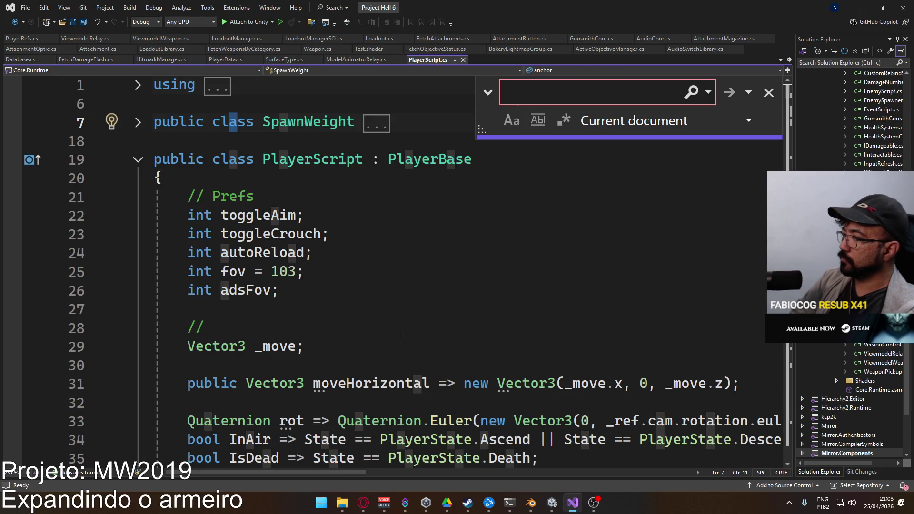
text(adswei)
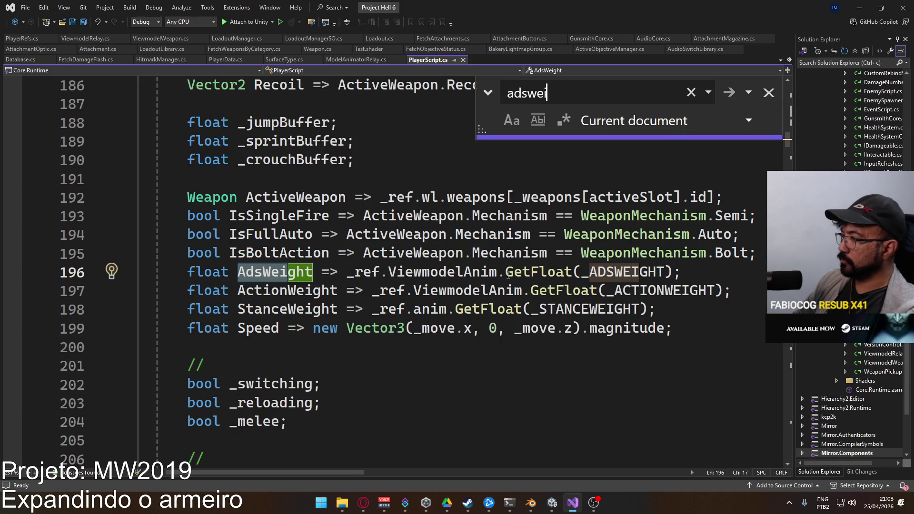
click(551, 503)
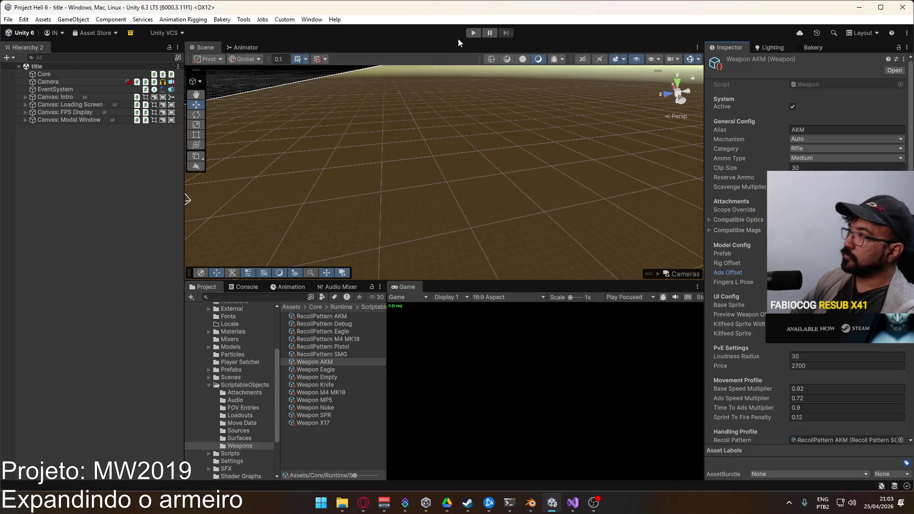
Start play mode, create a match on the crash map, and select the Player.
click(473, 33)
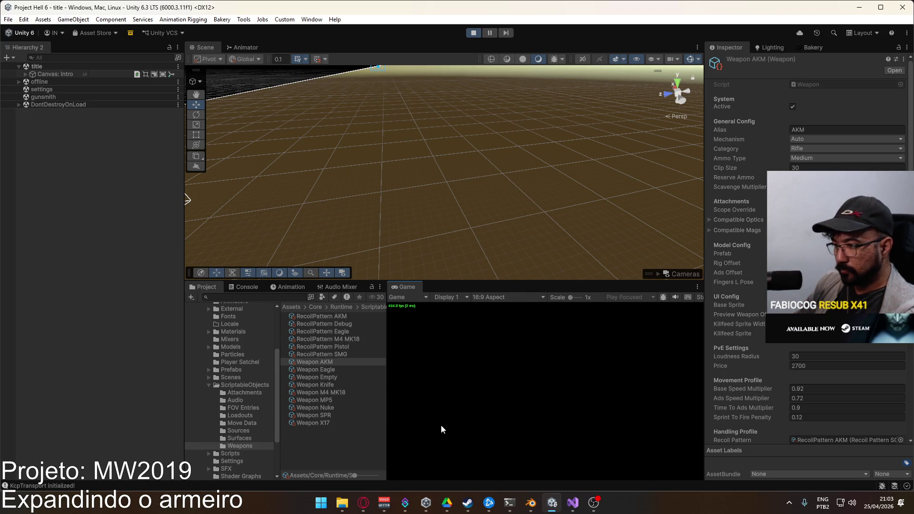
click(473, 471)
key(super)
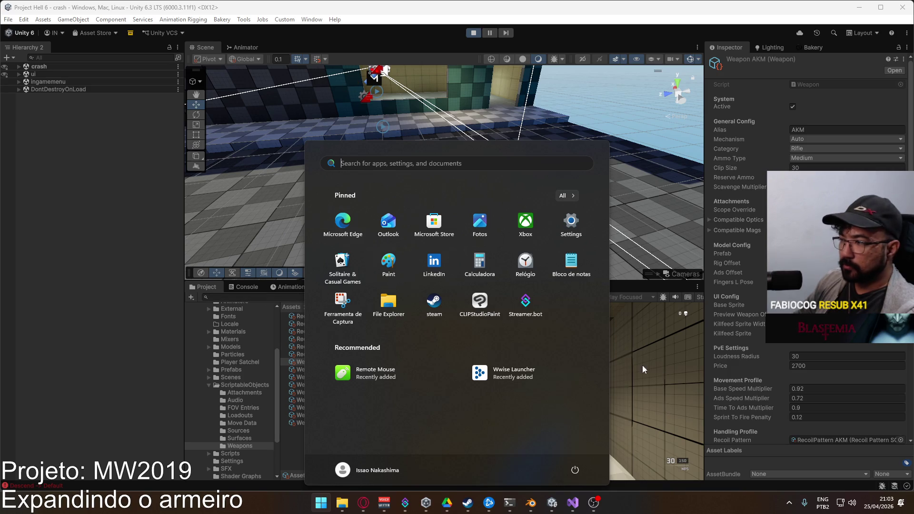
key(super)
key(super)
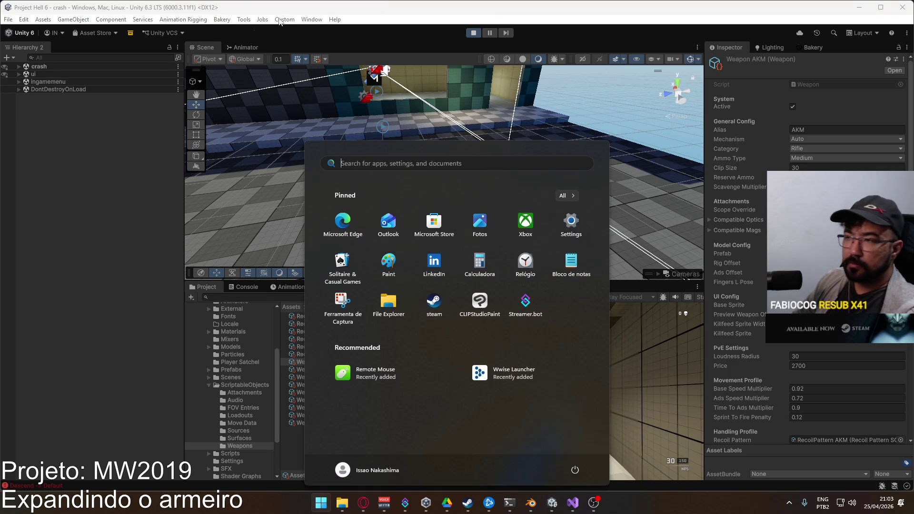
click(15, 70)
click(18, 67)
scroll(93, 344, down, 10)
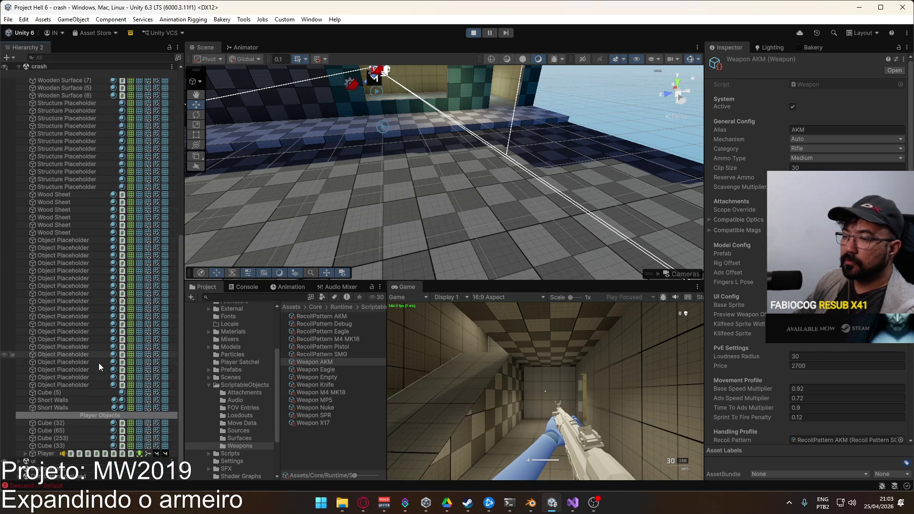
click(50, 454)
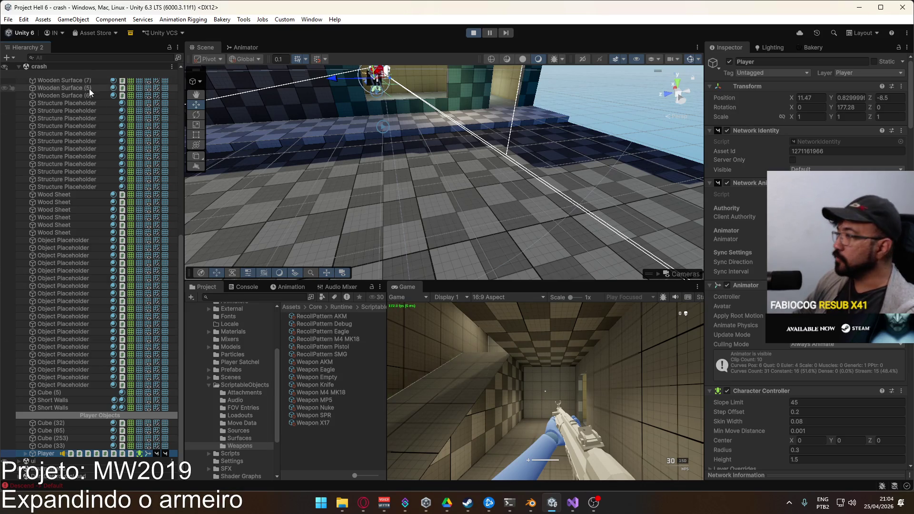
Show the Animator graph panned to Recoil C and D, then select the Viewmodel.
click(238, 44)
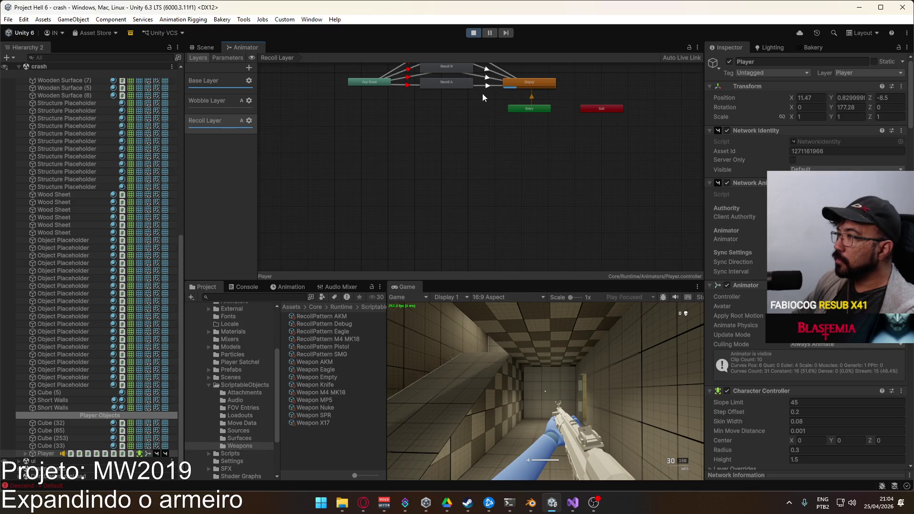
drag(482, 98, 484, 181)
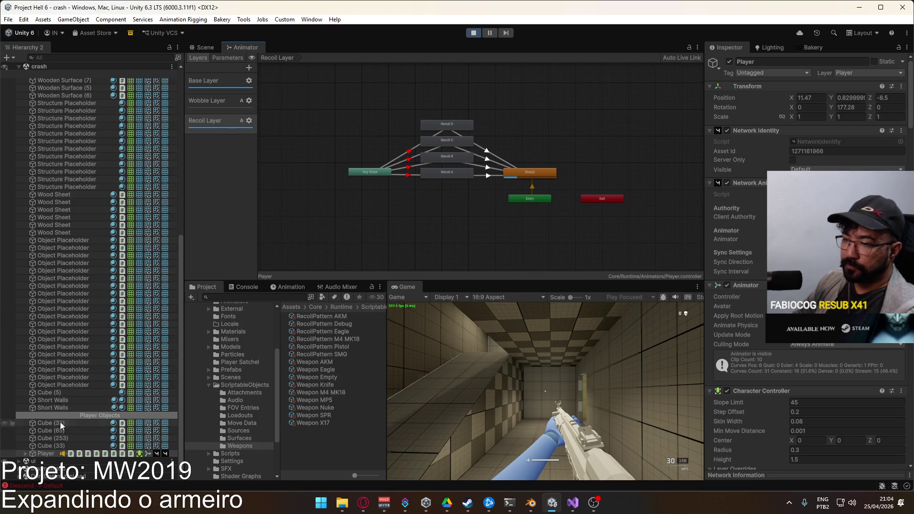
click(25, 453)
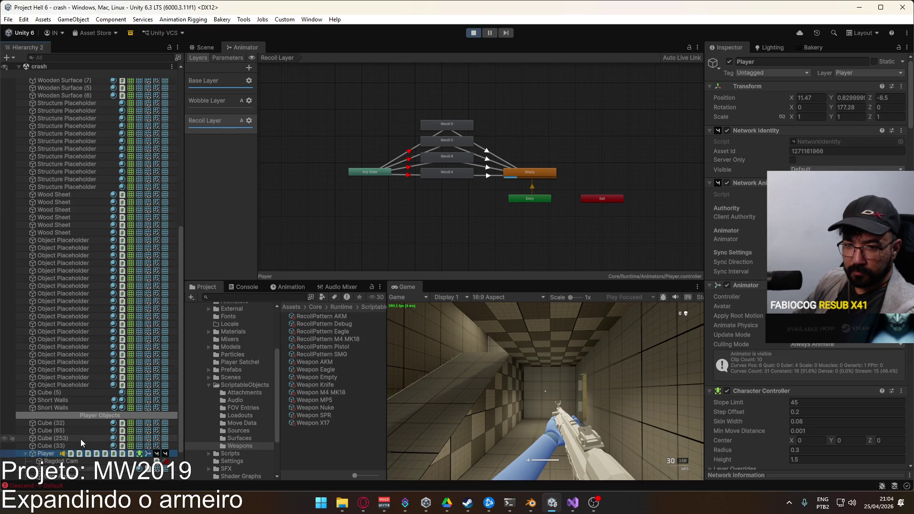
scroll(83, 437, down, 3)
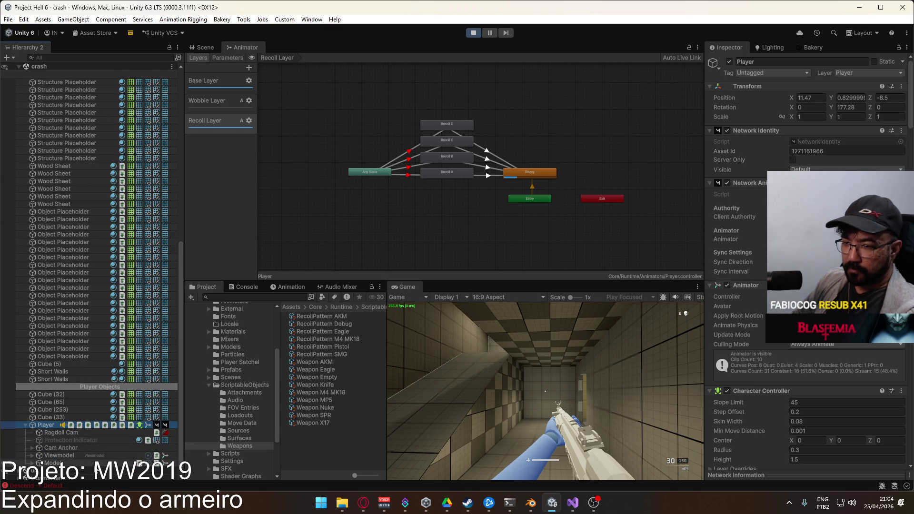
click(58, 453)
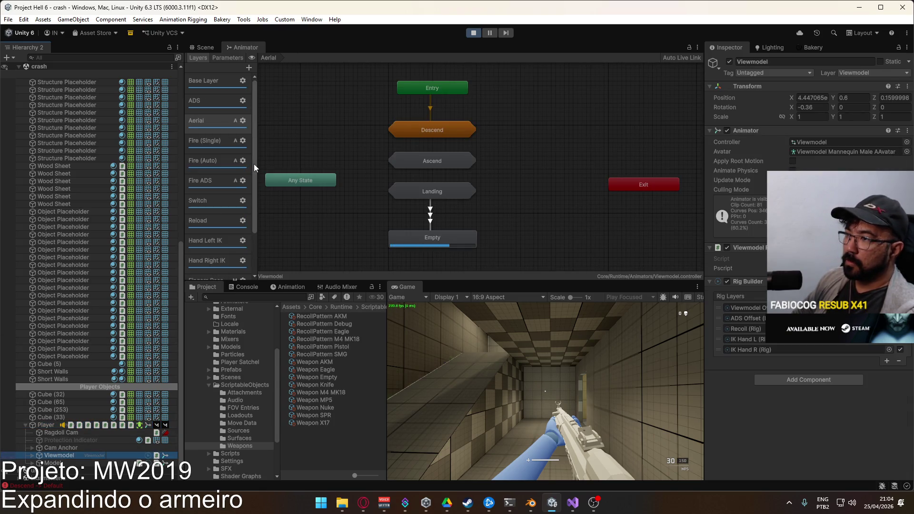
Show the Viewmodel animator's parameters and aim in and out to watch adsweight.
drag(253, 164, 261, 164)
click(228, 57)
scroll(241, 110, down, 5)
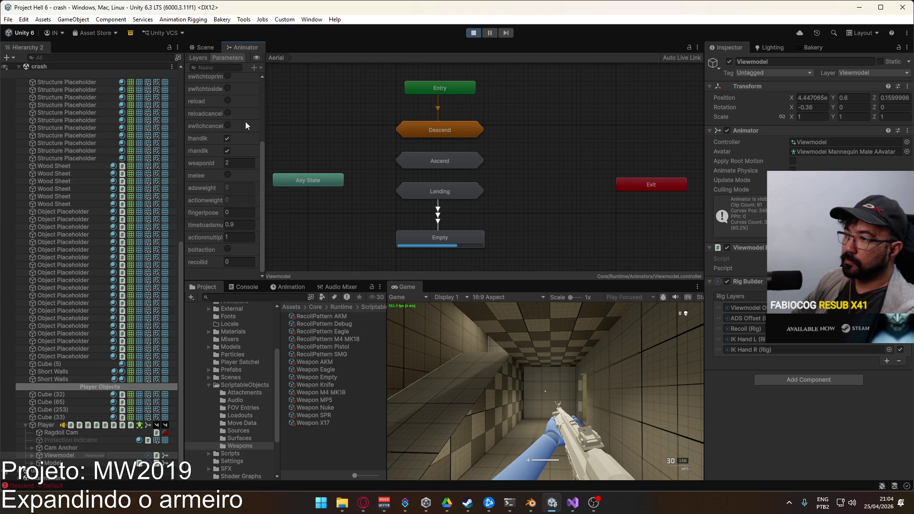
right_click(448, 364)
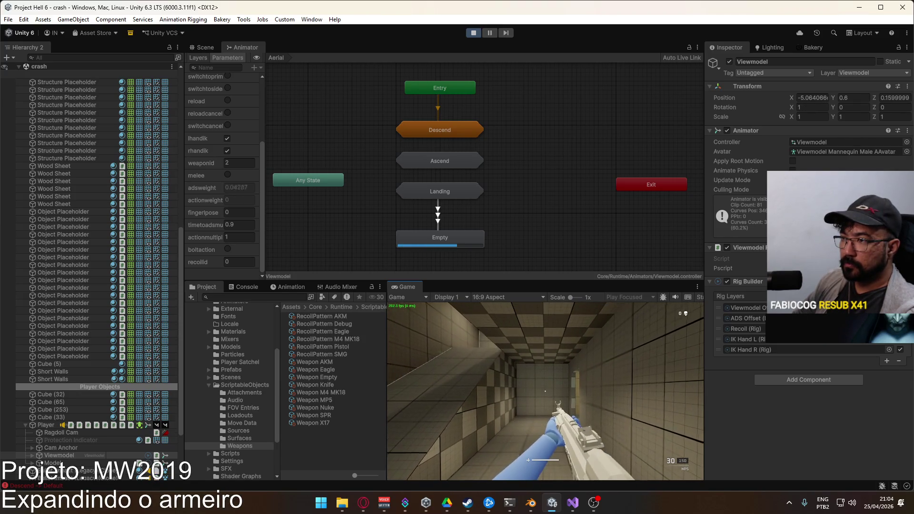
right_click(545, 392)
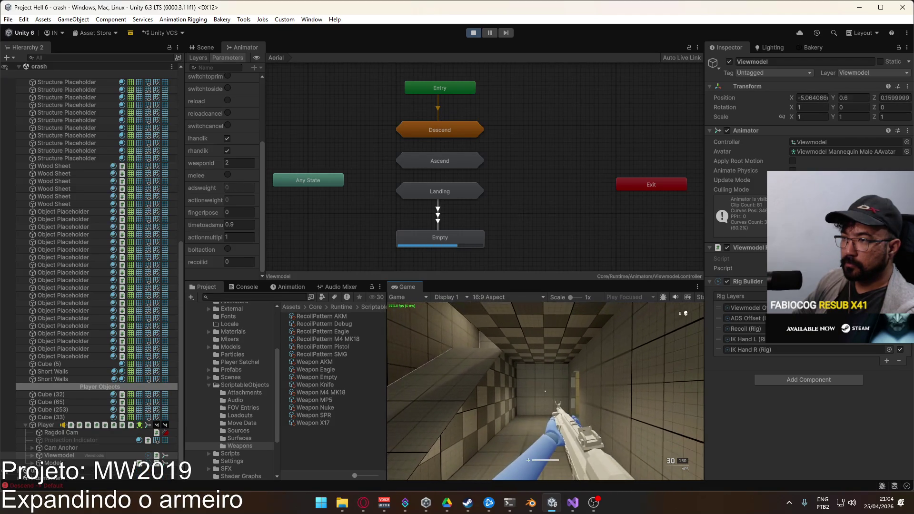
Select the ADS Offset rig and aim again to watch its weight change.
key(super)
key(super)
scroll(94, 122, up, 15)
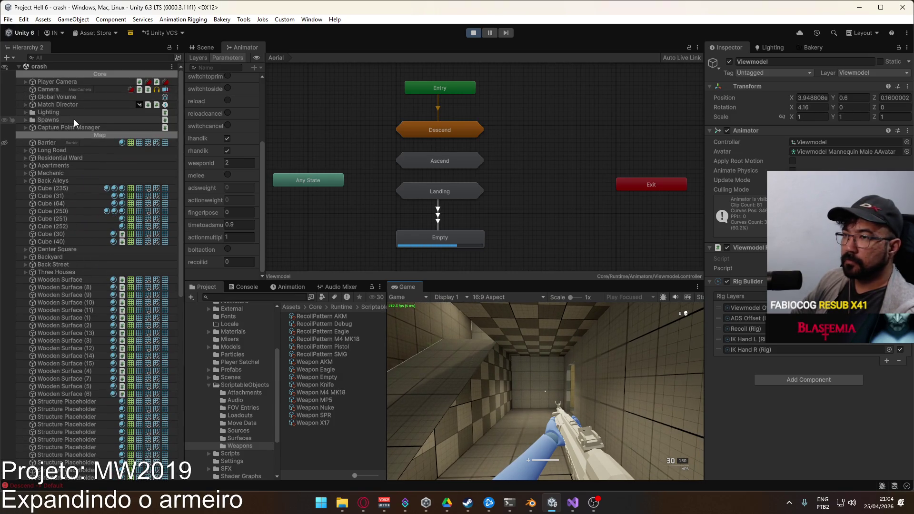
scroll(63, 130, down, 10)
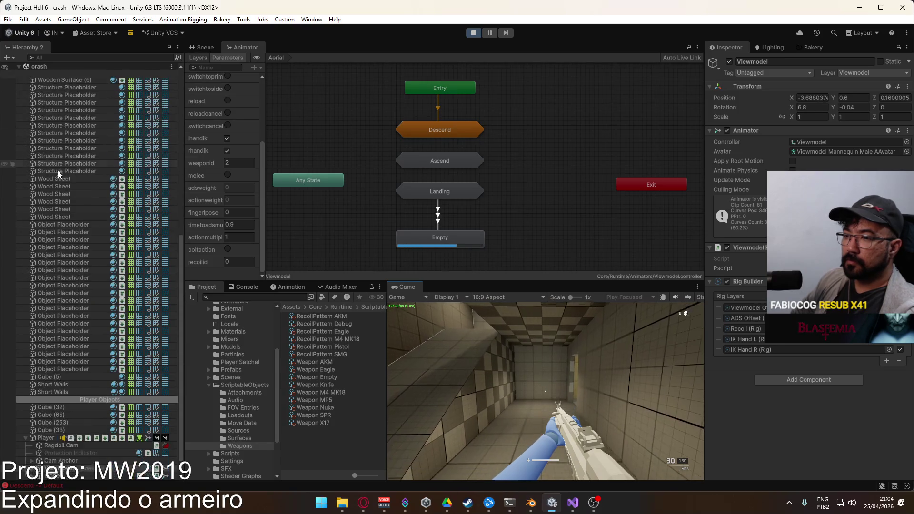
click(39, 415)
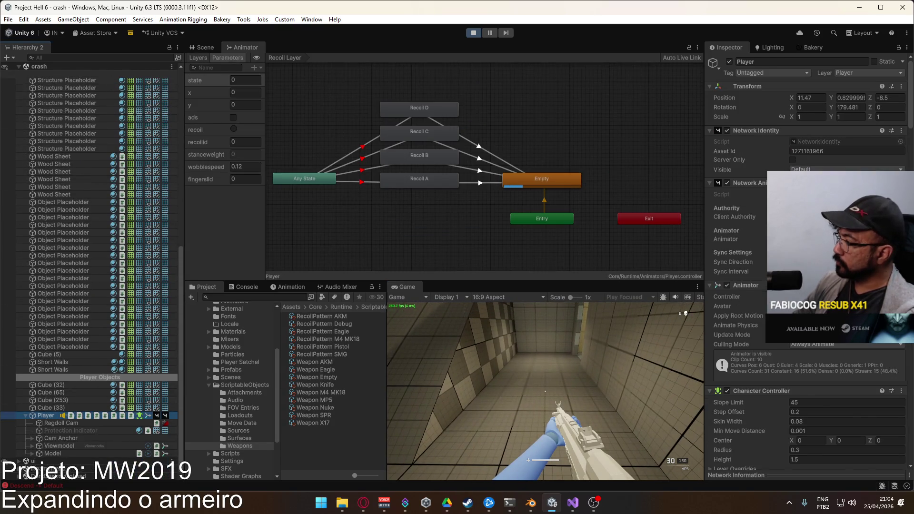
click(32, 446)
click(76, 424)
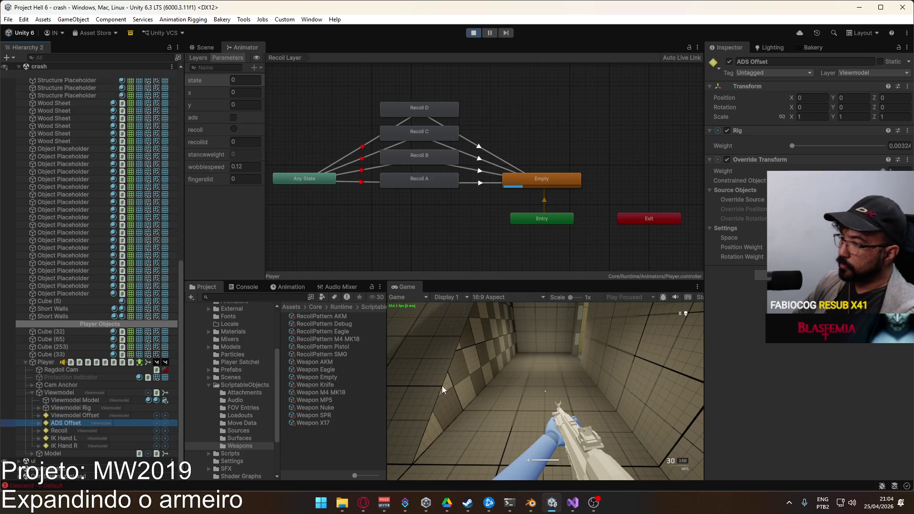
click(503, 366)
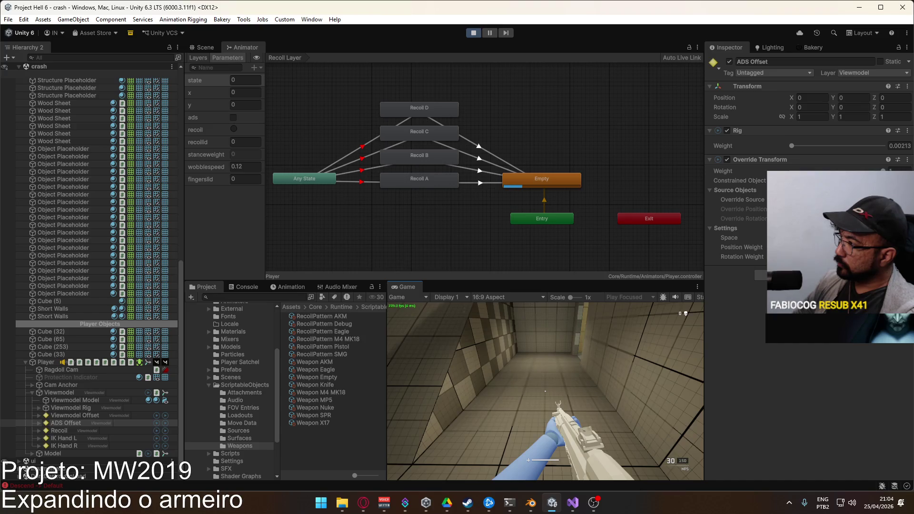
key(super)
key(super)
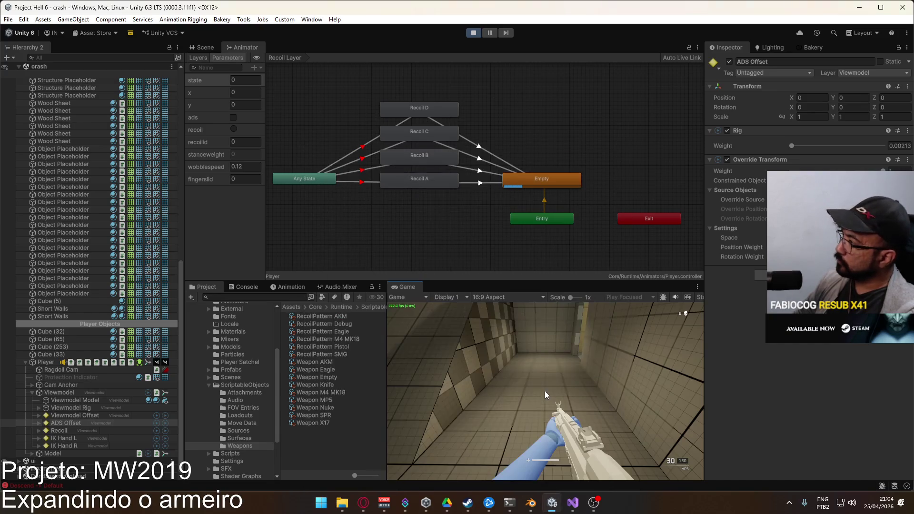
right_click(545, 395)
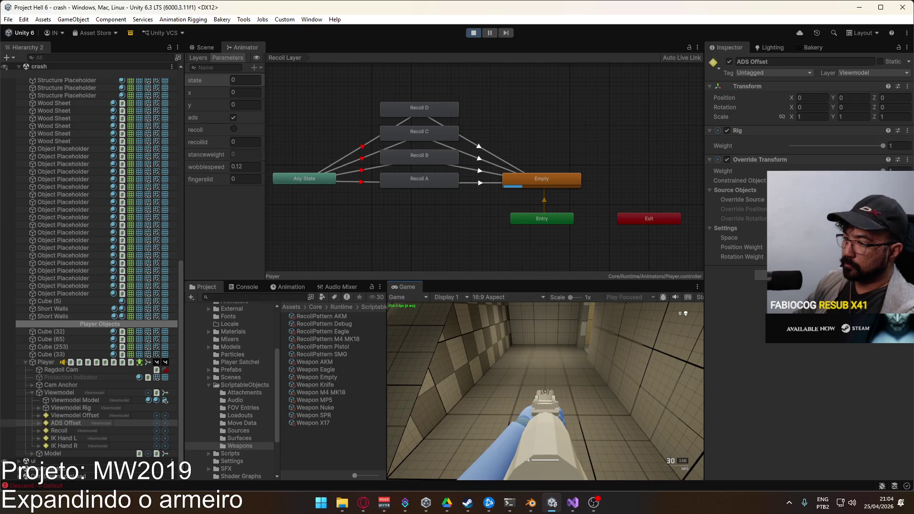
key(super)
key(super)
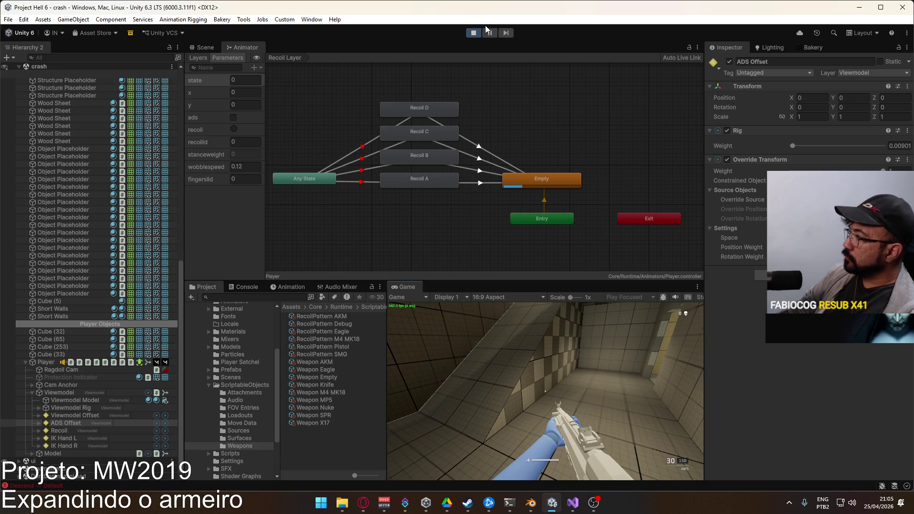
key(super)
key(super)
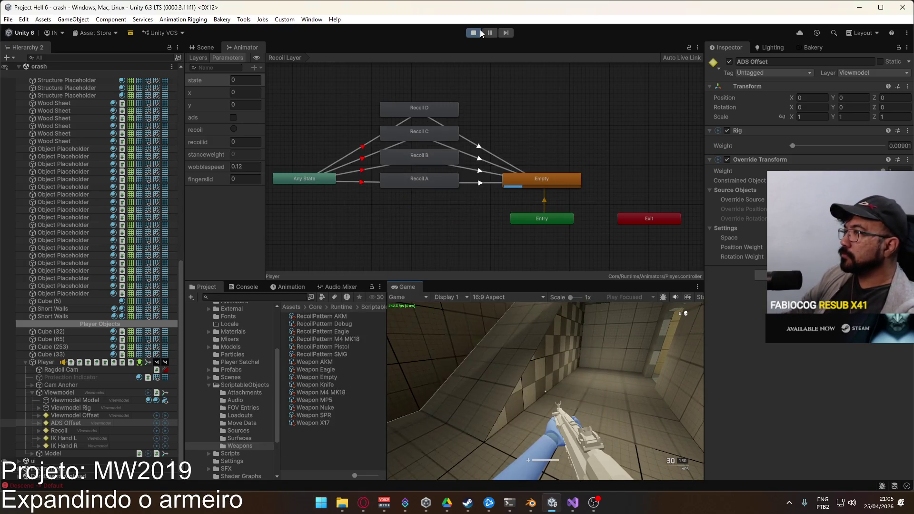
Stop play mode and search PlayerScript.cs for ADSOffset to reach line 439.
click(474, 32)
key(alt+Tab)
click(484, 234)
key(ctrl+f)
text(ADS)
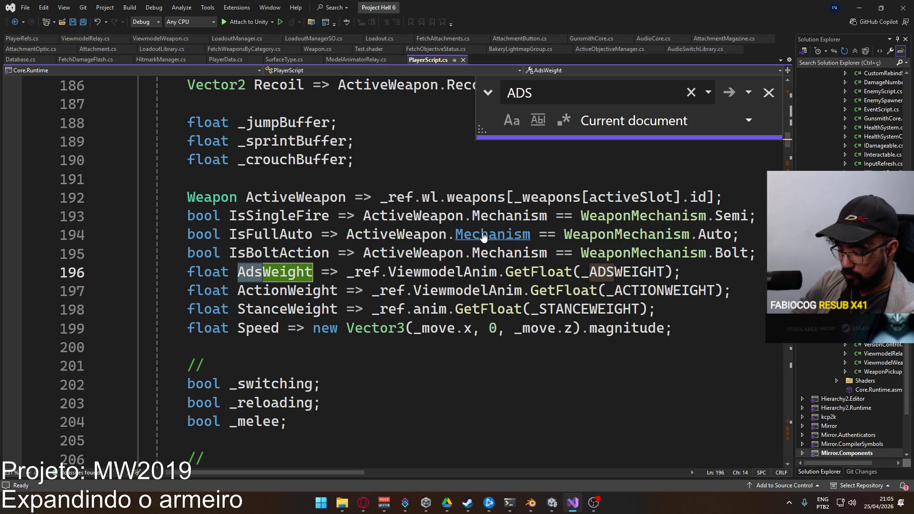
text(Offset)
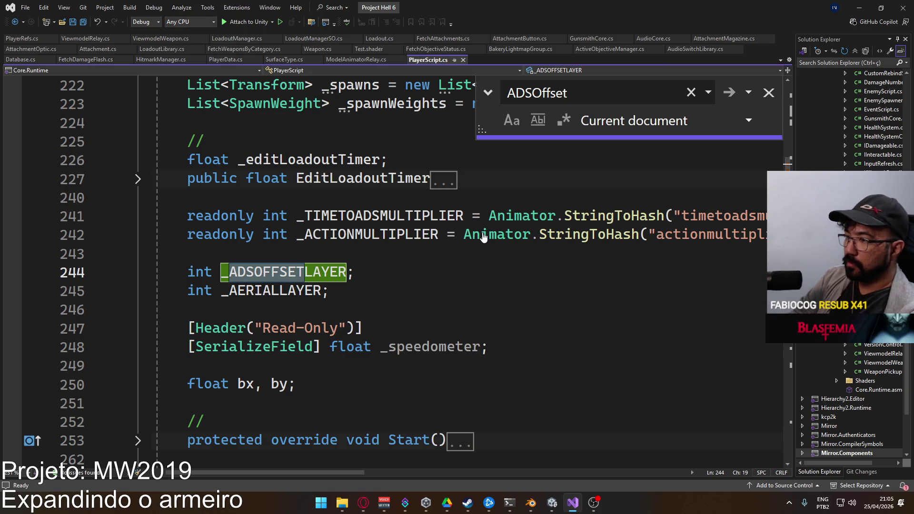
key(Return)
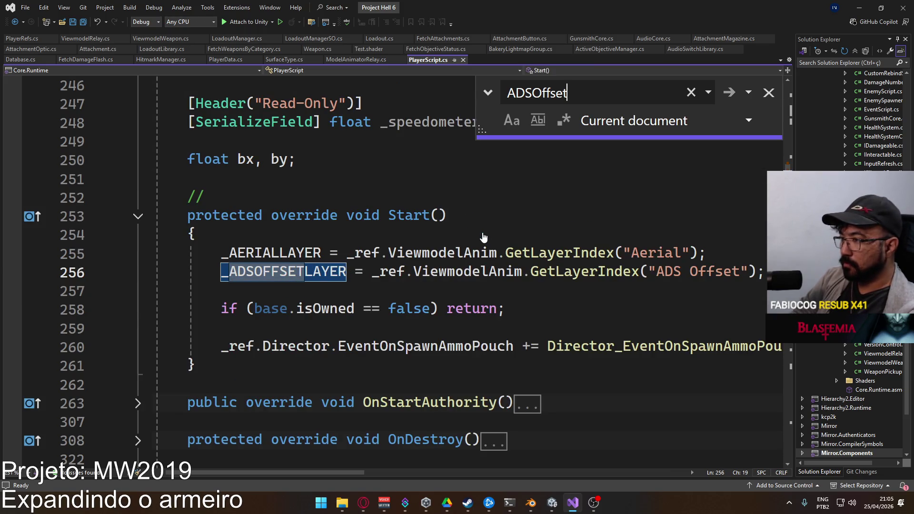
key(Return)
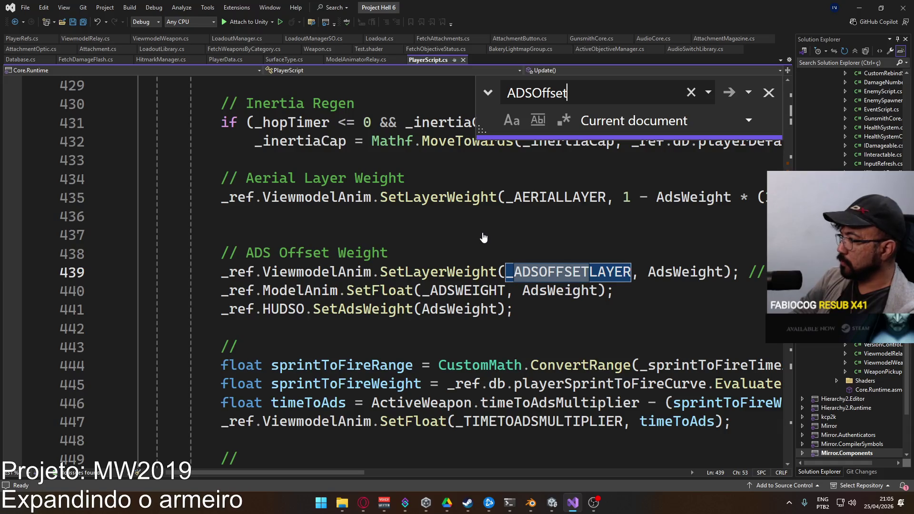
Delete the trailing // NOTE comment and space from line 439, then return to Unity.
mouse_move(311, 471)
mouse_down()
mouse_move(495, 433)
mouse_move(361, 441)
mouse_up()
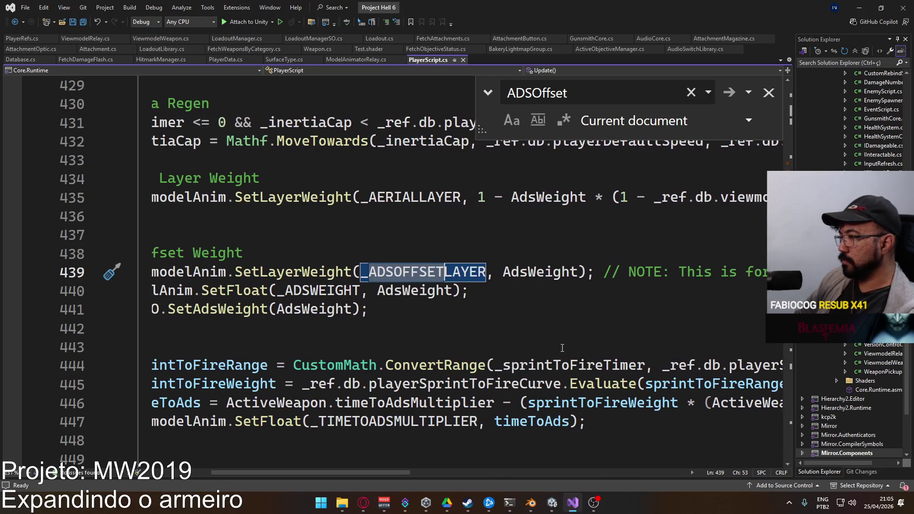
click(605, 272)
key(shift+End)
key(Delete)
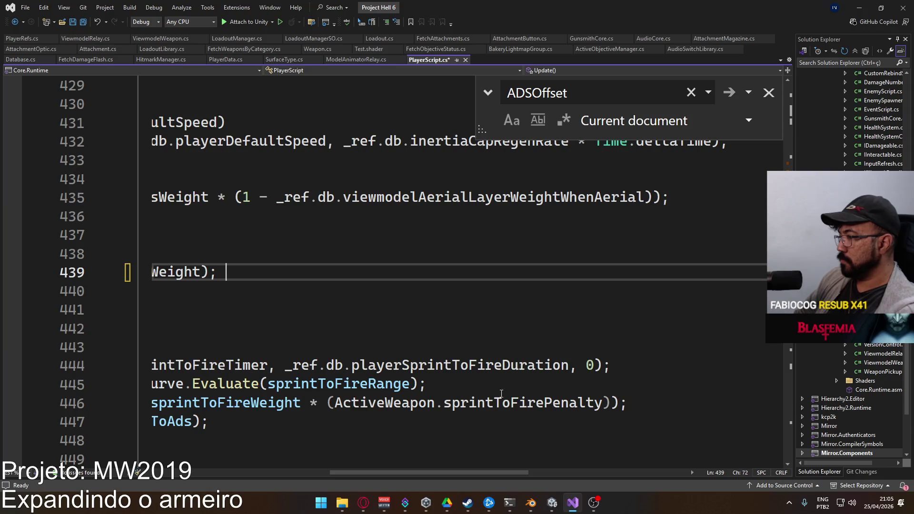
key(BackSpace)
drag(402, 472, 241, 472)
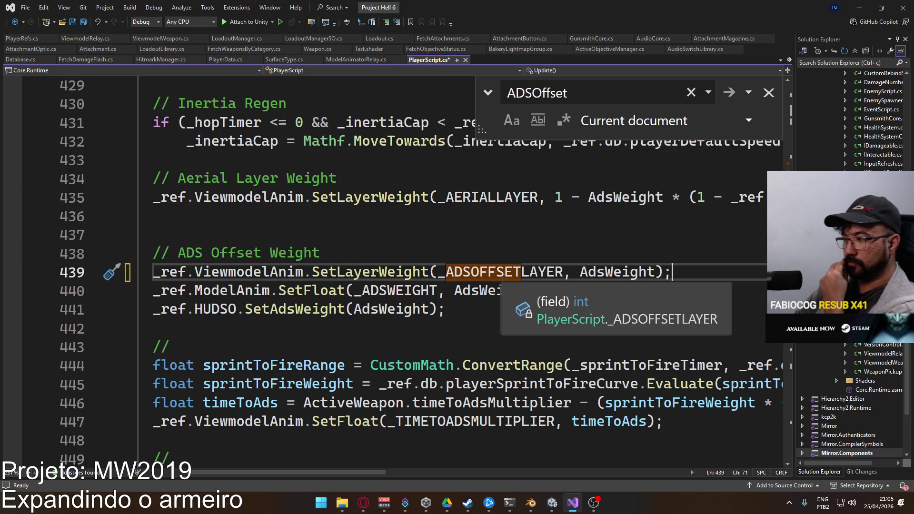
mouse_move(550, 498)
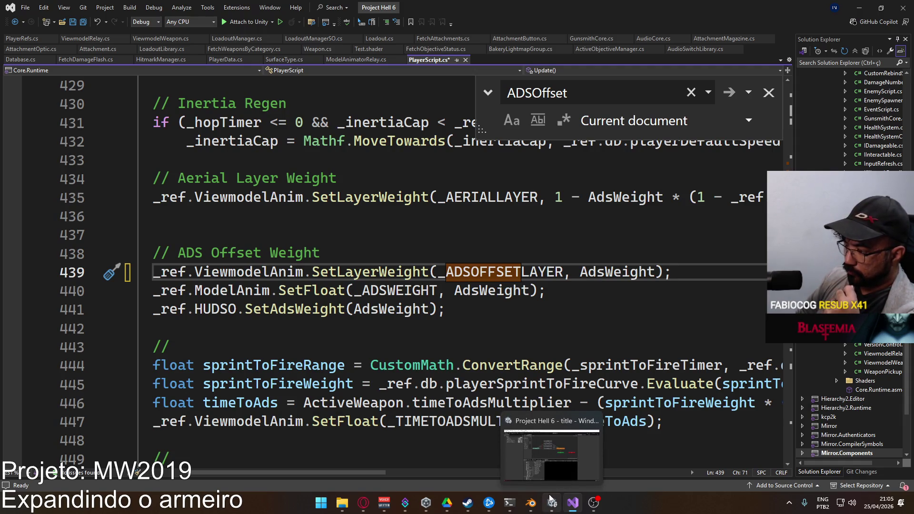
click(549, 494)
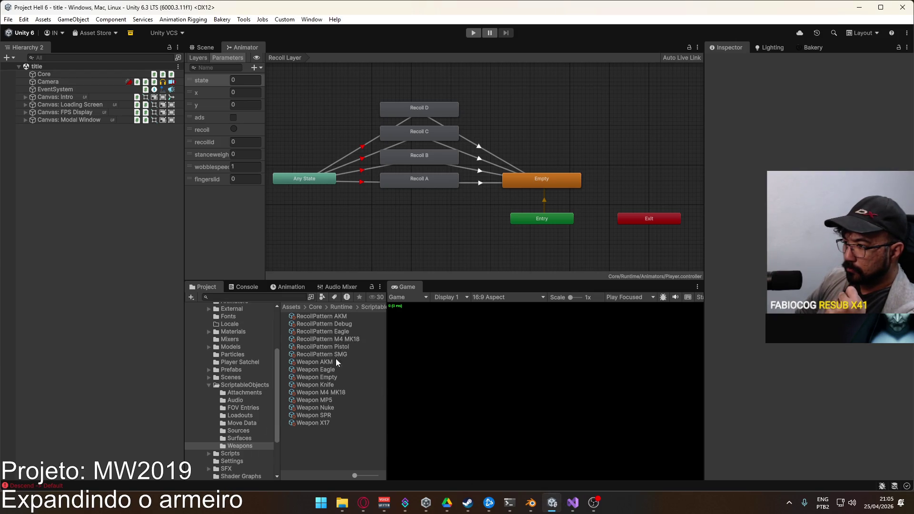
Navigate the Project window to the Assets/Core/Runtime/Animations/Viewmodel folder.
scroll(235, 439, down, 3)
scroll(244, 424, up, 5)
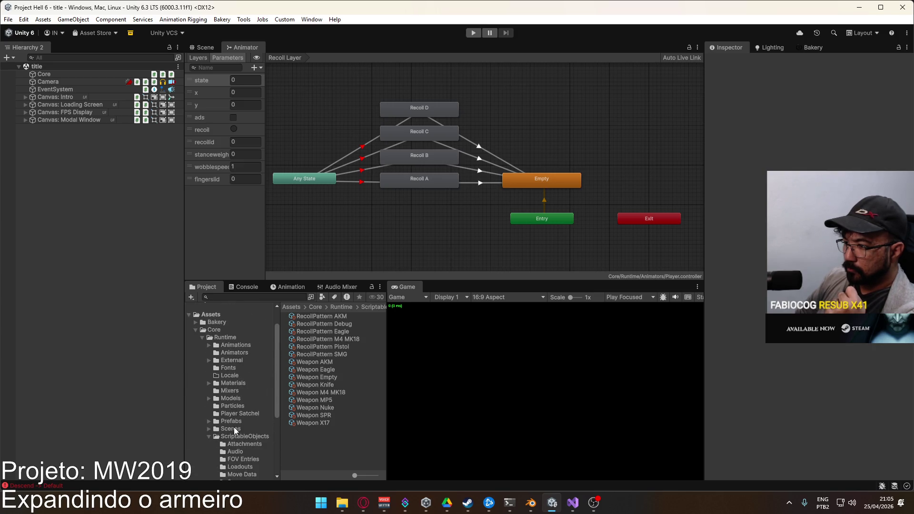
click(236, 398)
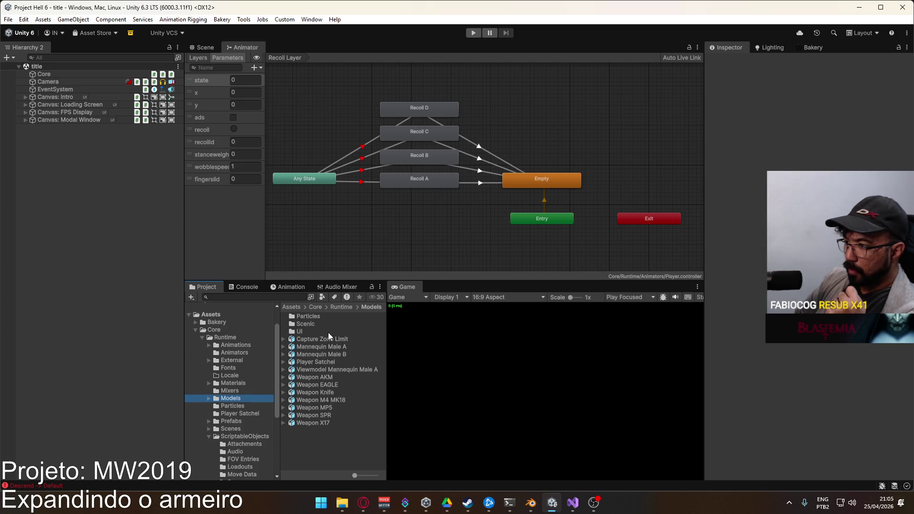
scroll(255, 421, down, 3)
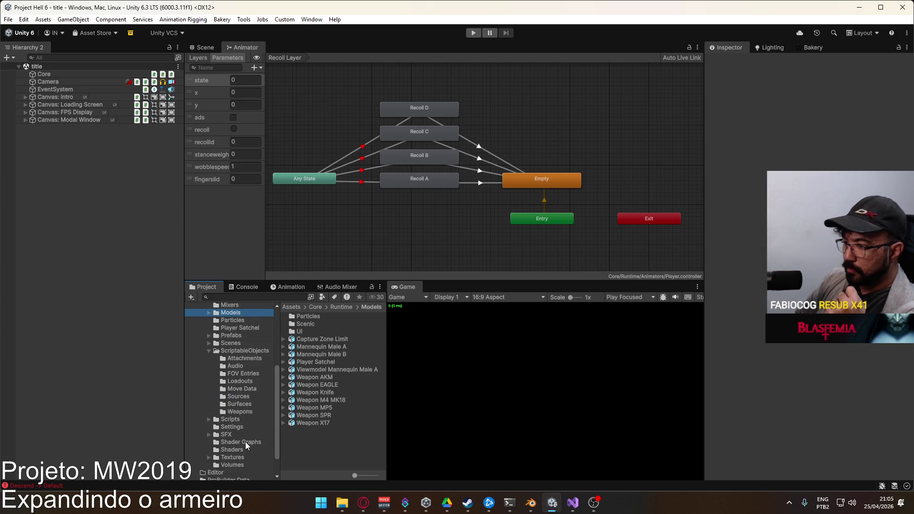
scroll(245, 442, down, 2)
scroll(228, 442, up, 2)
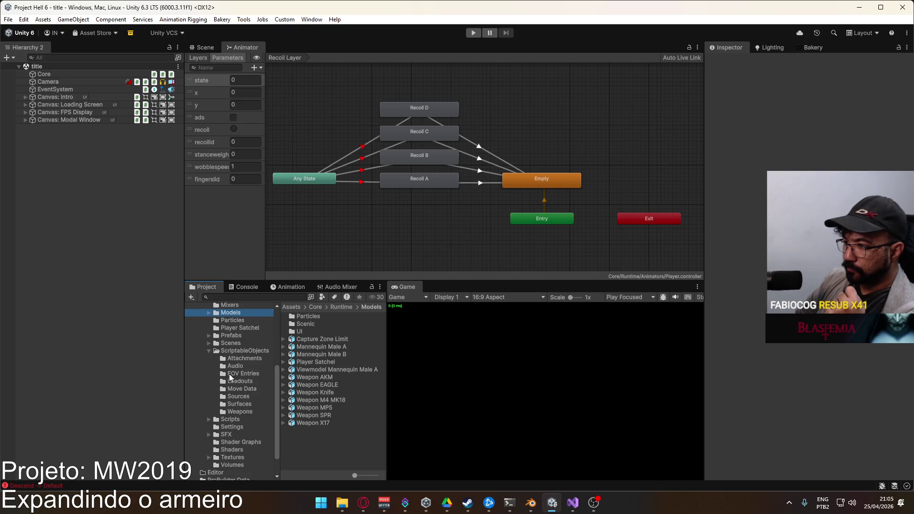
click(210, 350)
scroll(236, 396, up, 3)
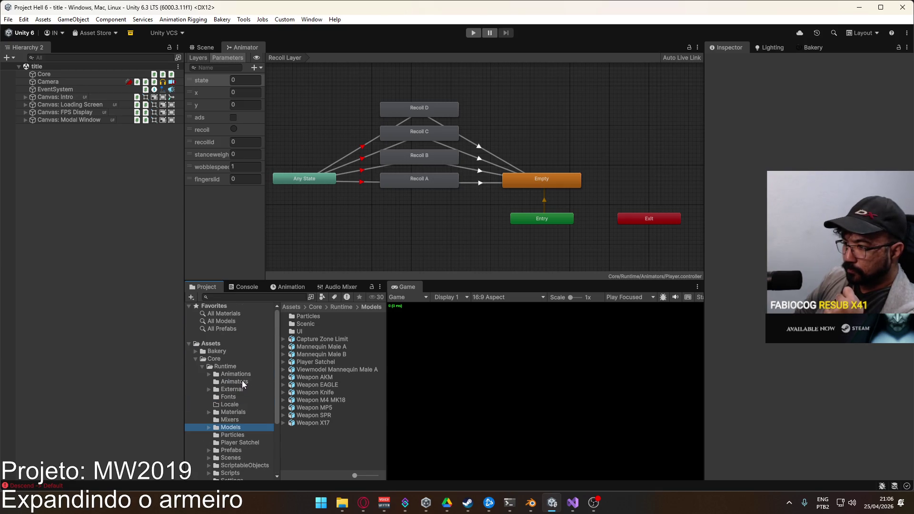
click(240, 374)
click(308, 332)
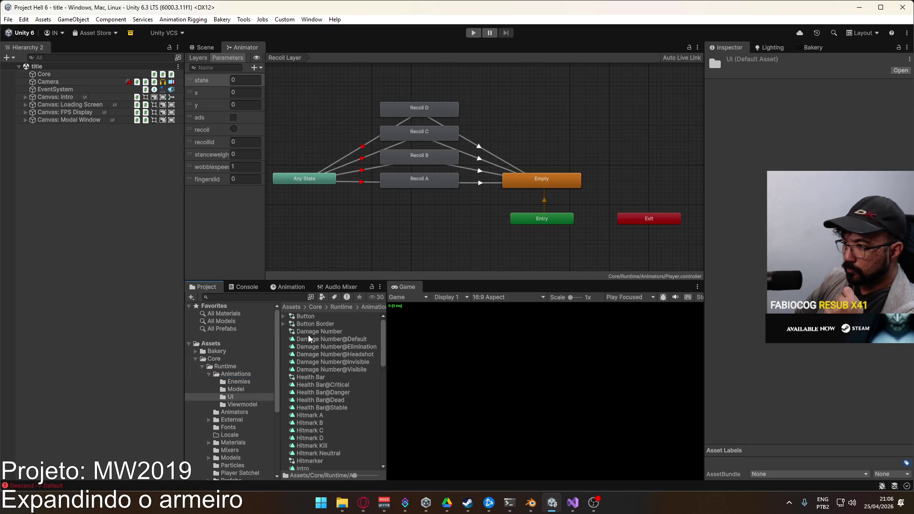
click(341, 306)
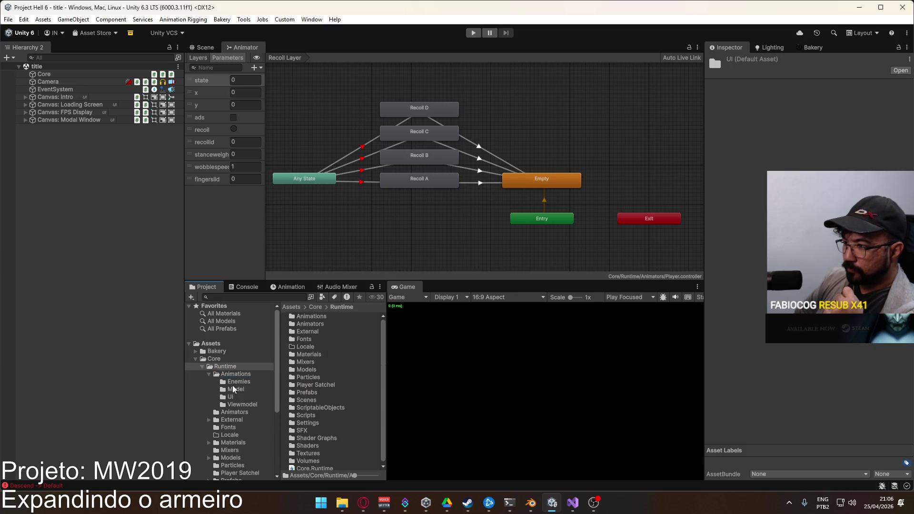
click(242, 404)
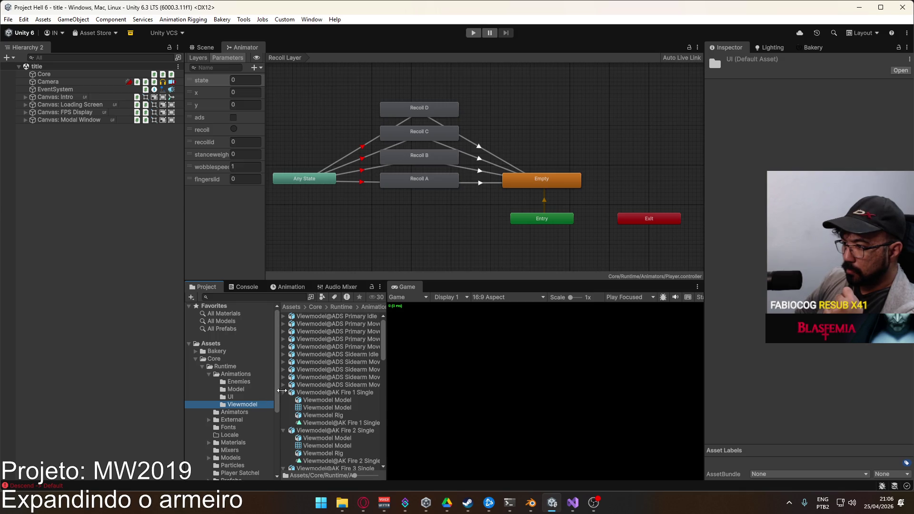
Collapse the AK Fire 1–4 Single entries, widen the file list, and select Primary ADS In Single.
click(282, 392)
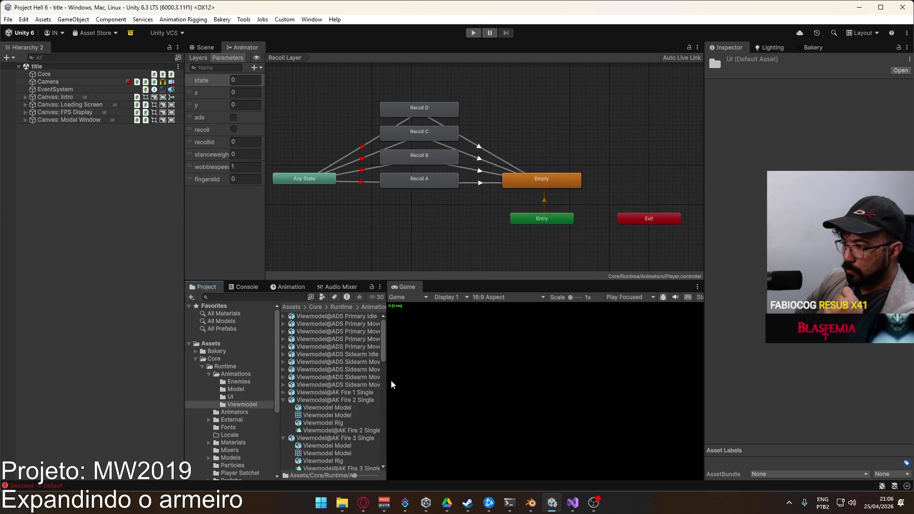
click(283, 438)
click(283, 400)
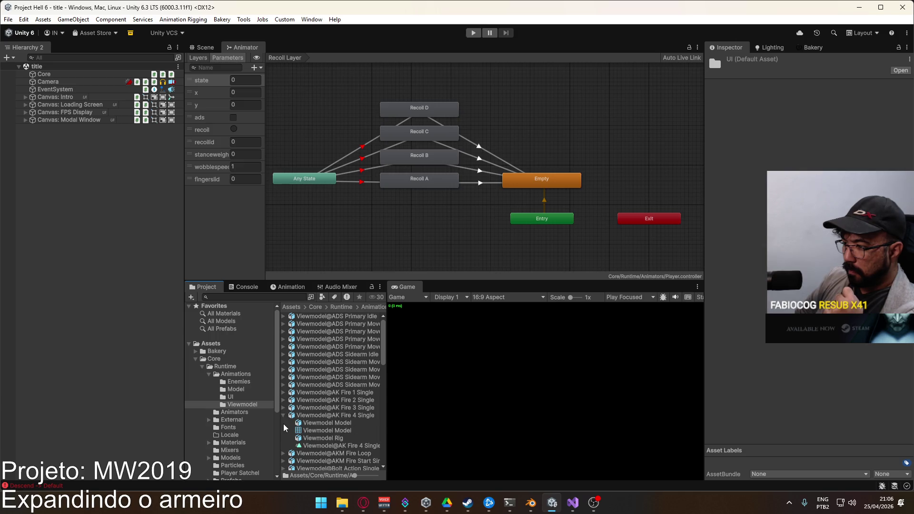
click(283, 415)
drag(386, 389, 512, 398)
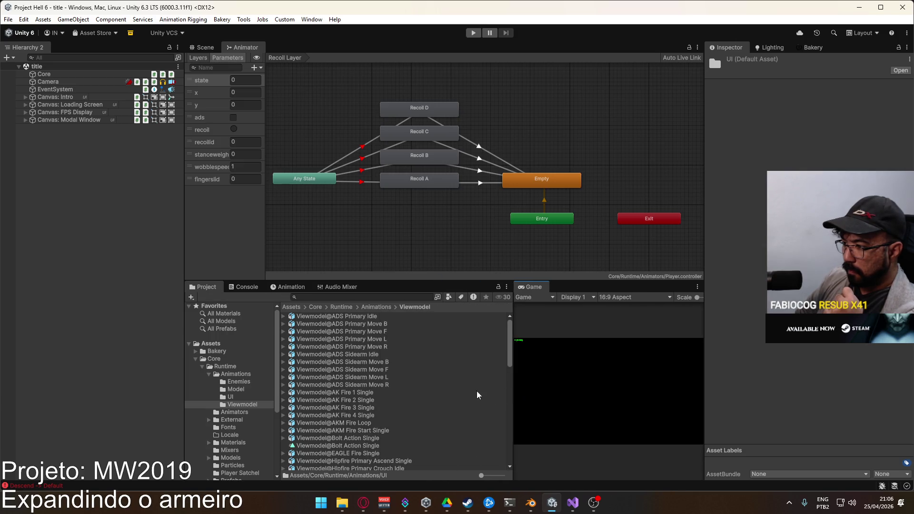
scroll(415, 407, down, 12)
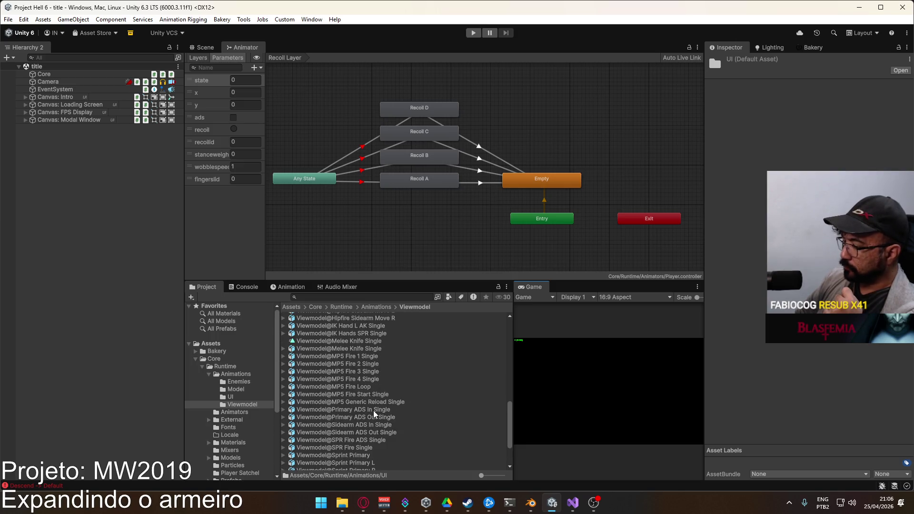
click(374, 410)
Open Primary ADS In Single's adsweight curve and check its first and end keys.
scroll(751, 390, down, 5)
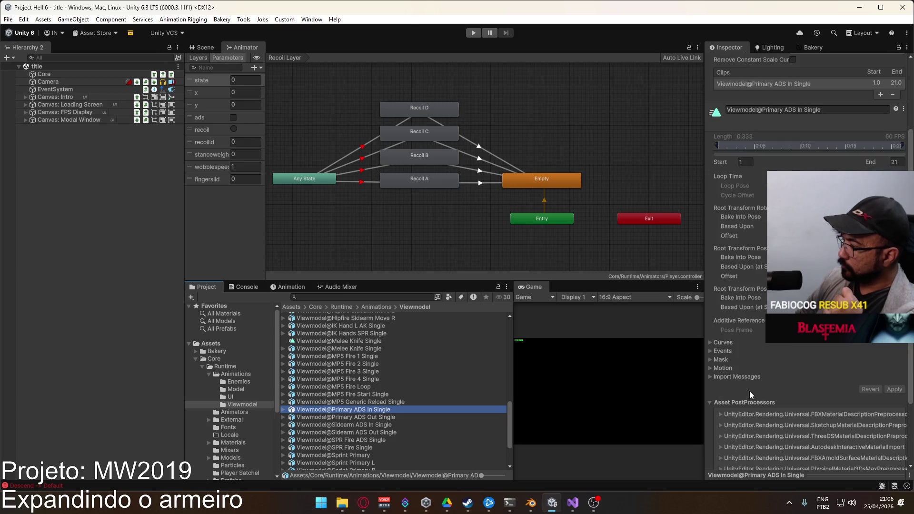
click(713, 341)
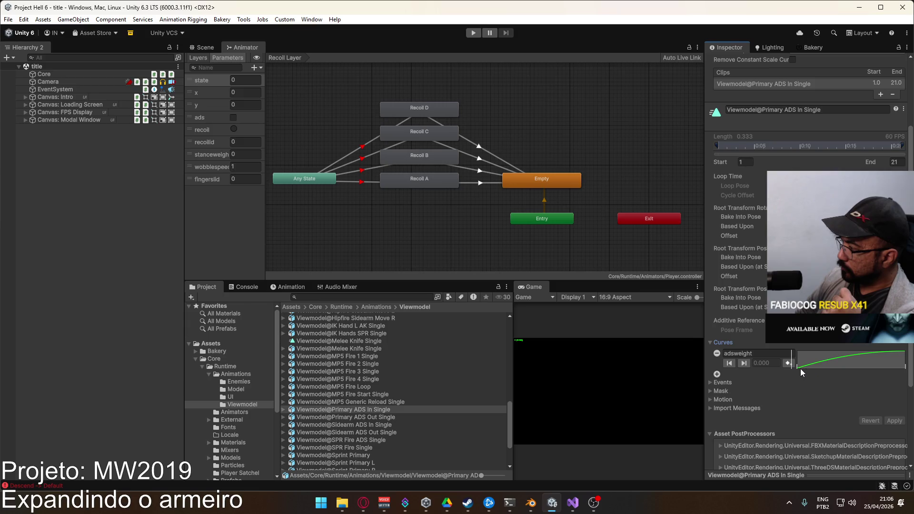
click(821, 362)
drag(618, 388, 493, 461)
drag(888, 378, 820, 329)
key(Escape)
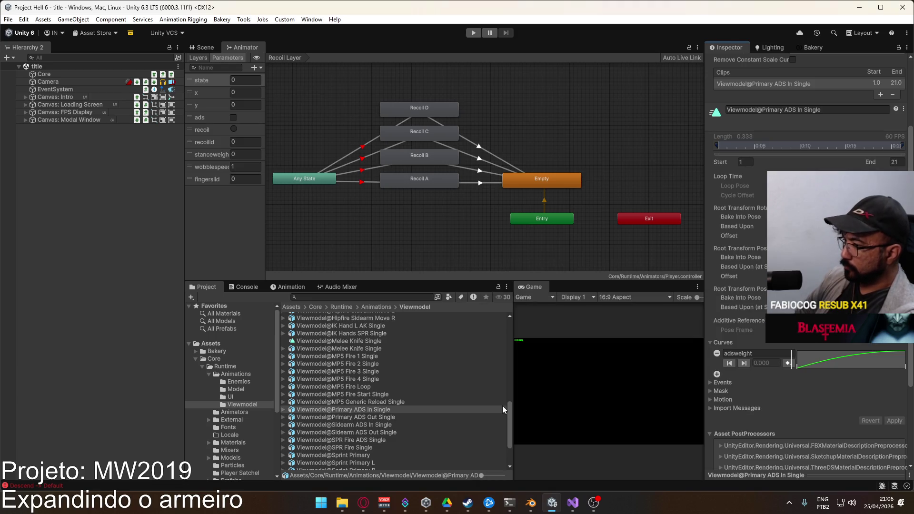
Check the first and last keys of Primary ADS Out Single's adsweight curve.
click(380, 417)
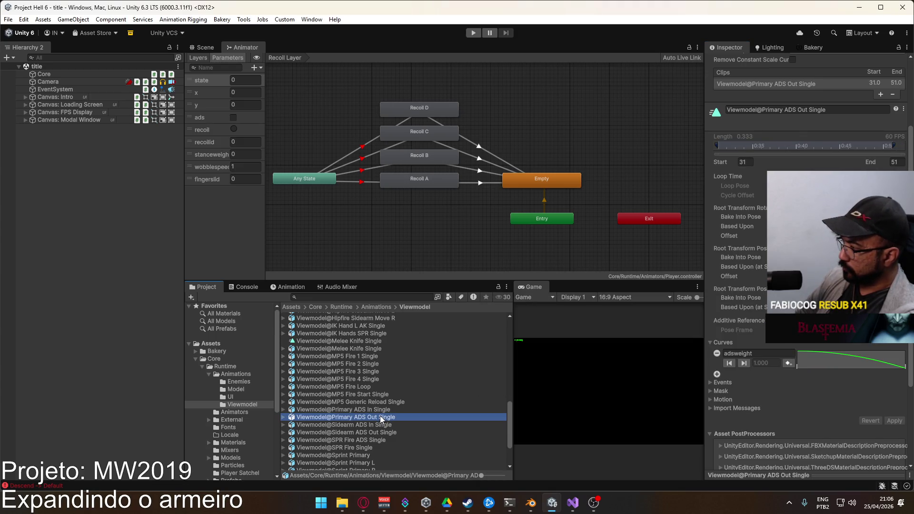
double_click(429, 417)
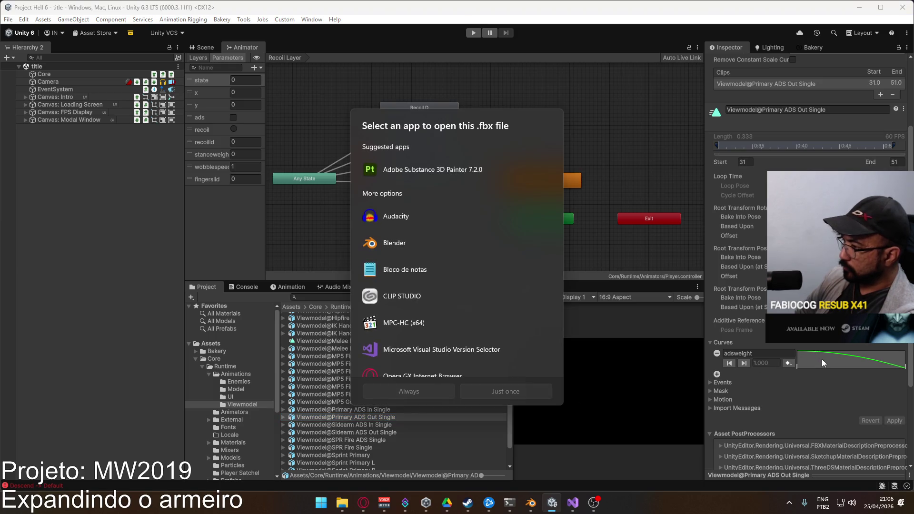
click(644, 455)
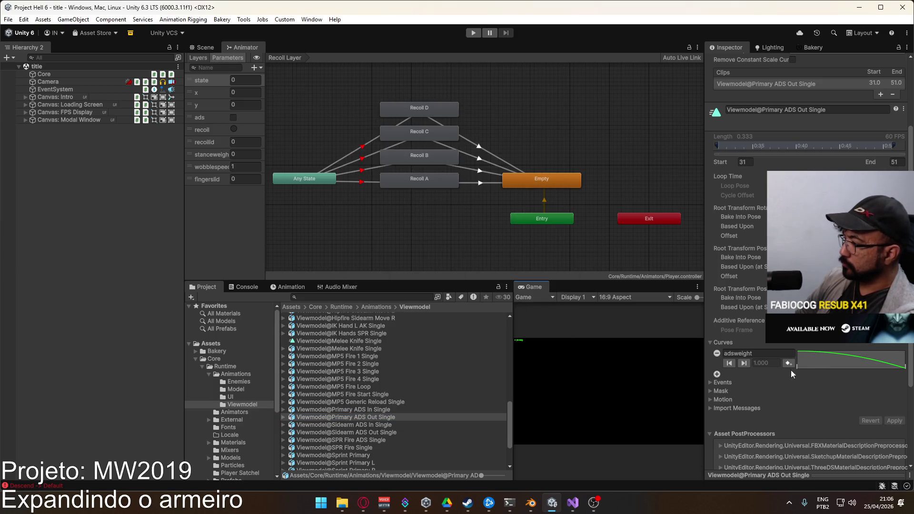
click(809, 362)
key(Return)
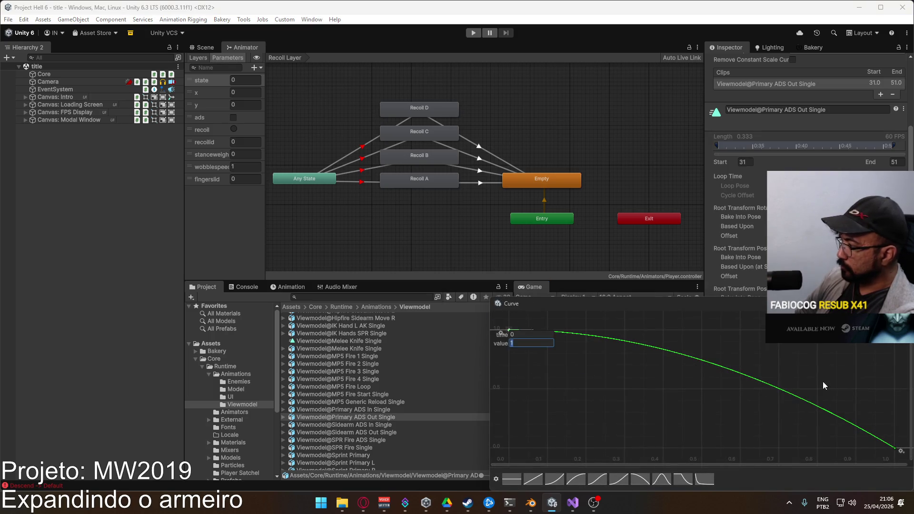
click(841, 443)
key(Return)
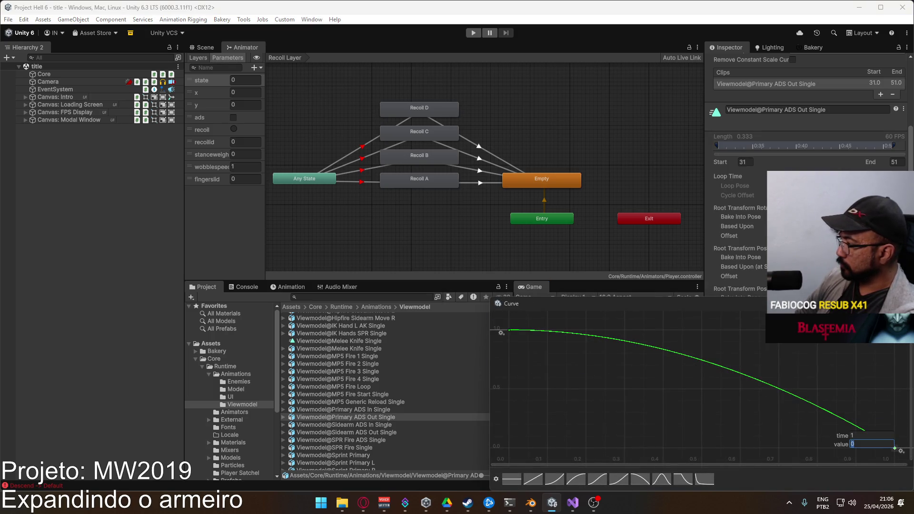
key(Escape)
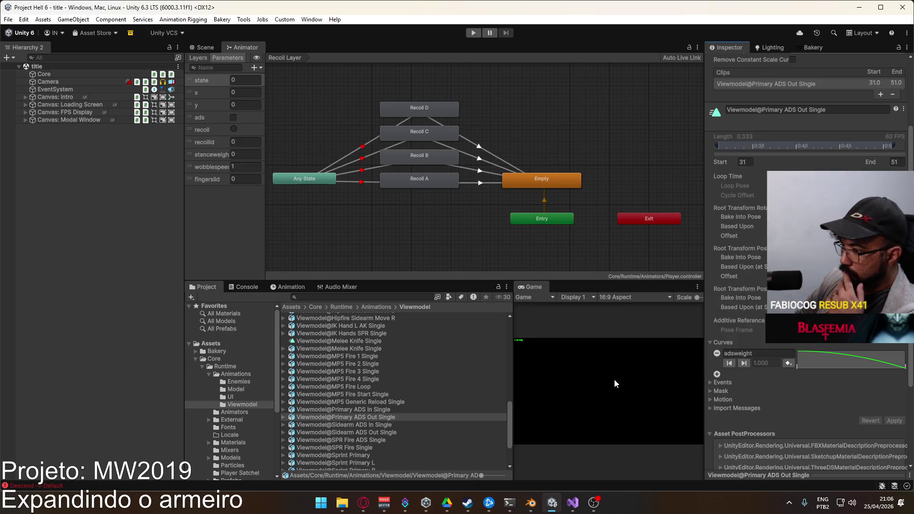
Compare the ADS In and ADS Out clips, ending on Primary ADS In Single.
click(368, 407)
key(Down)
key(Up)
key(Down)
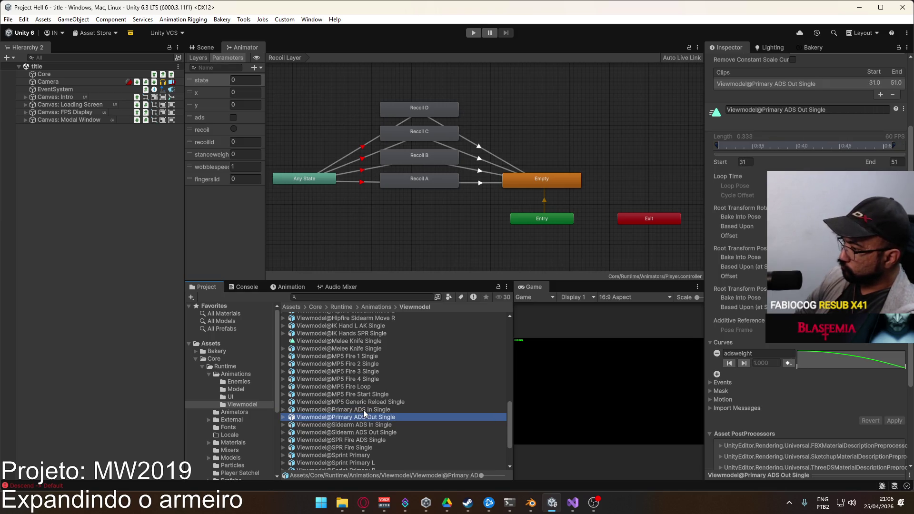
key(Up)
key(Down)
key(Up)
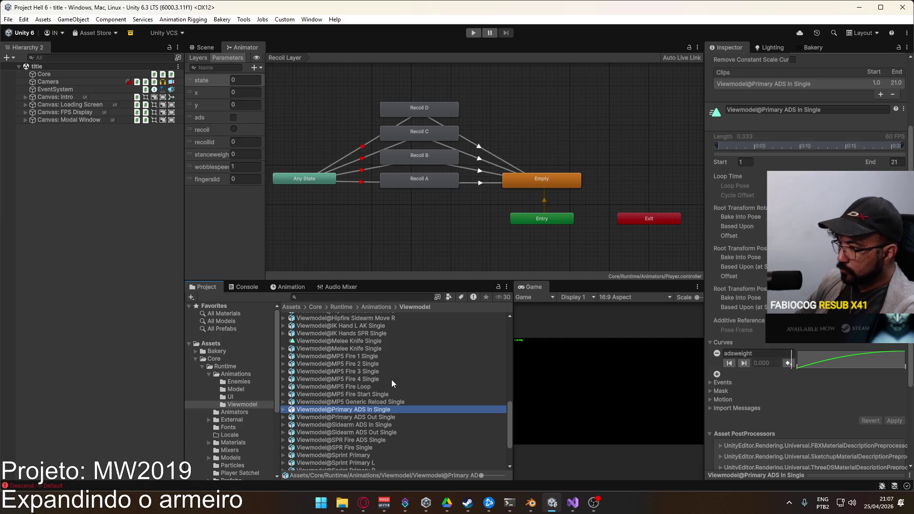
Compare the ADS Primary Move R, L, F, B and Idle clips' curves, ending on Idle.
scroll(391, 379, up, 10)
scroll(436, 387, up, 3)
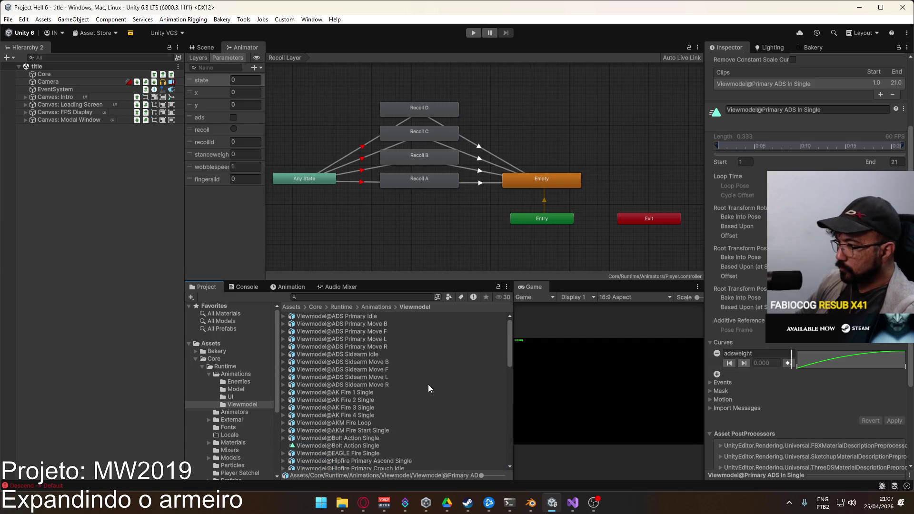
click(370, 348)
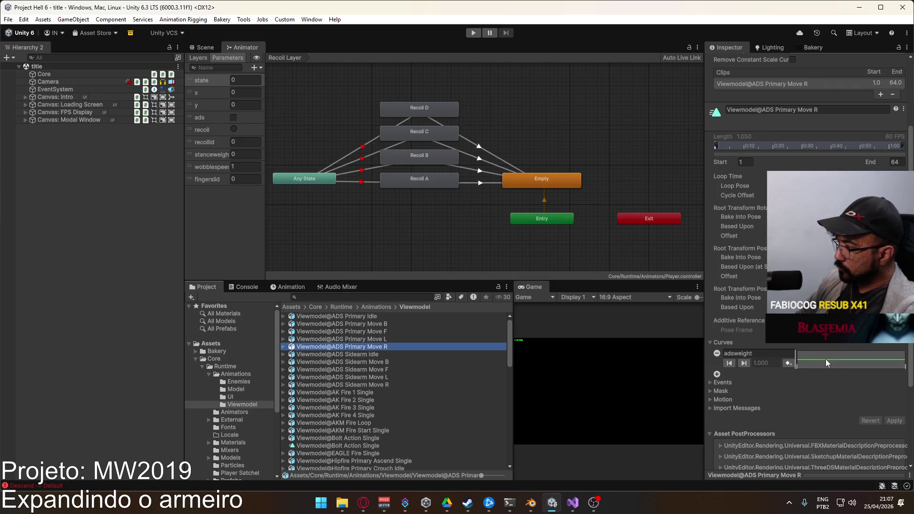
click(391, 339)
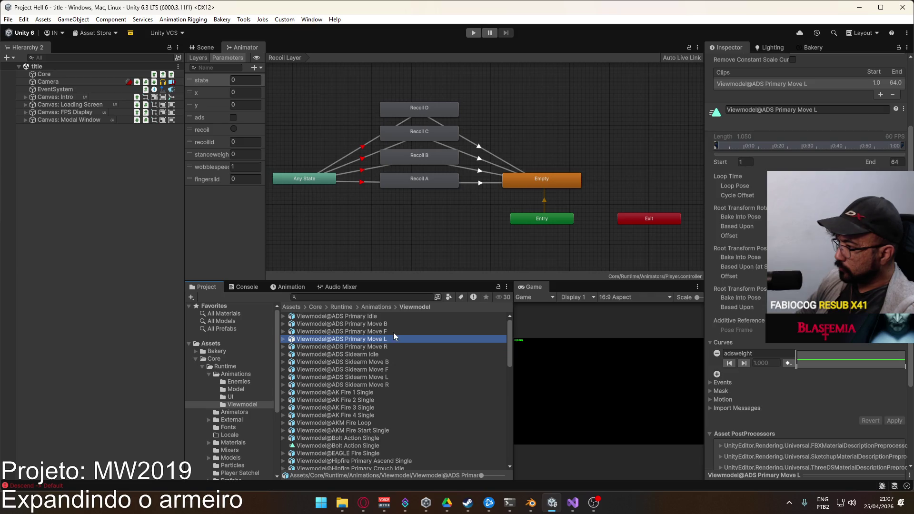
click(393, 332)
click(393, 323)
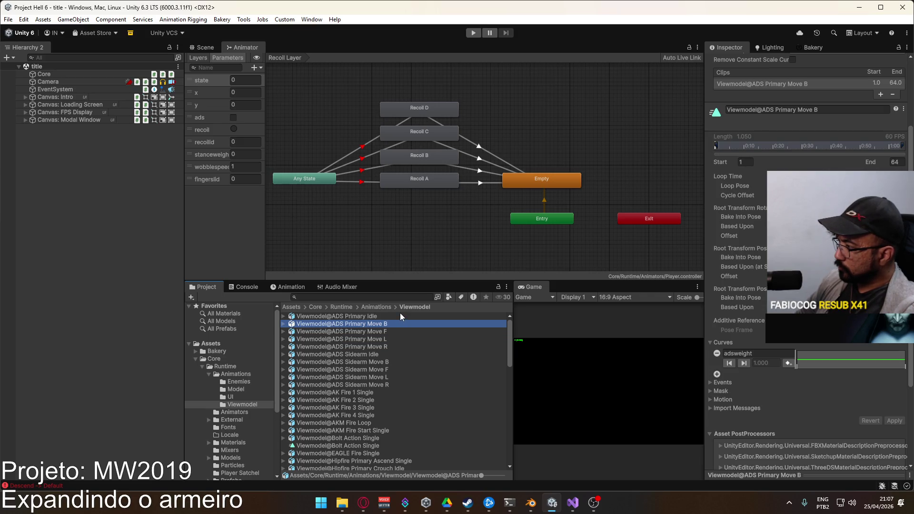
click(400, 314)
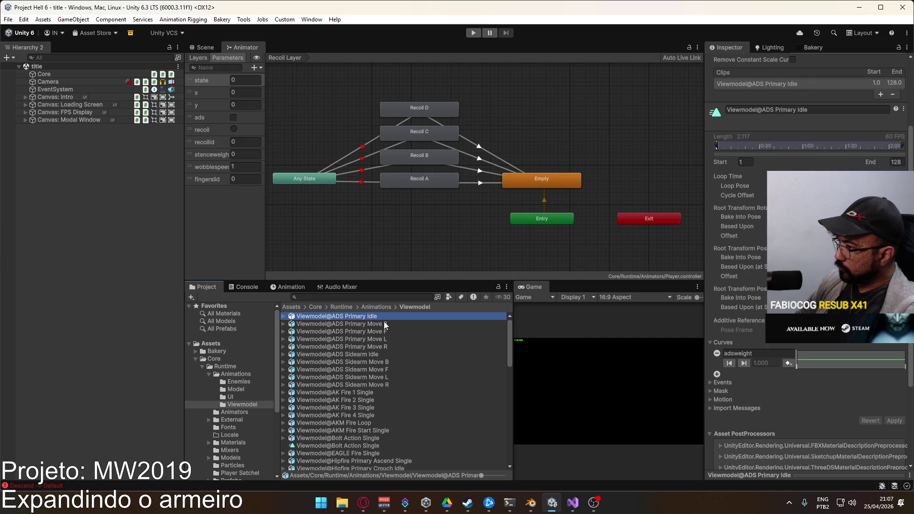
click(386, 324)
click(381, 332)
click(378, 346)
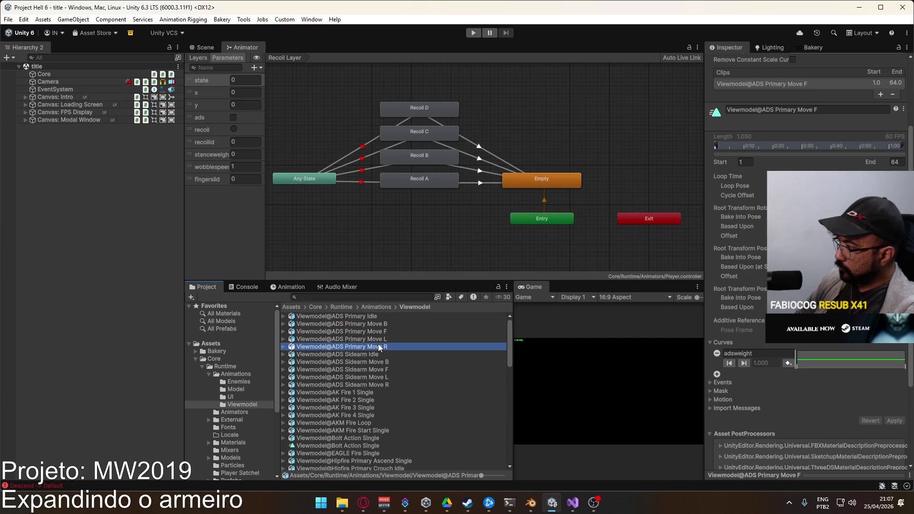
click(380, 316)
In the enlarged Idle adsweight curve, set the end key at time 1 to value 1.
click(819, 358)
click(508, 389)
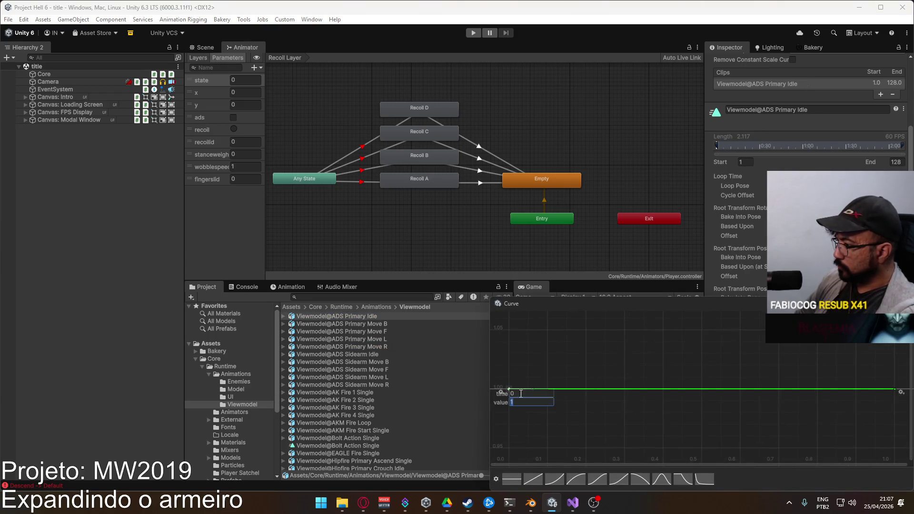
click(895, 390)
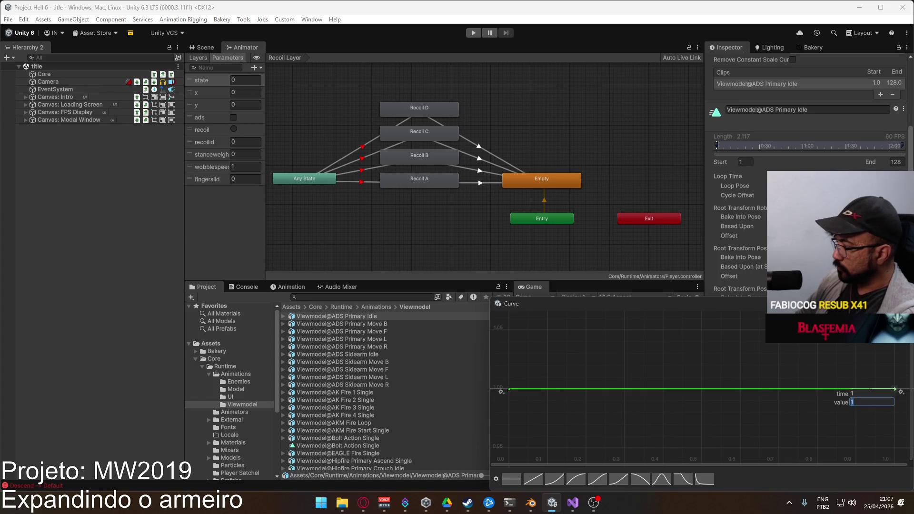
click(547, 346)
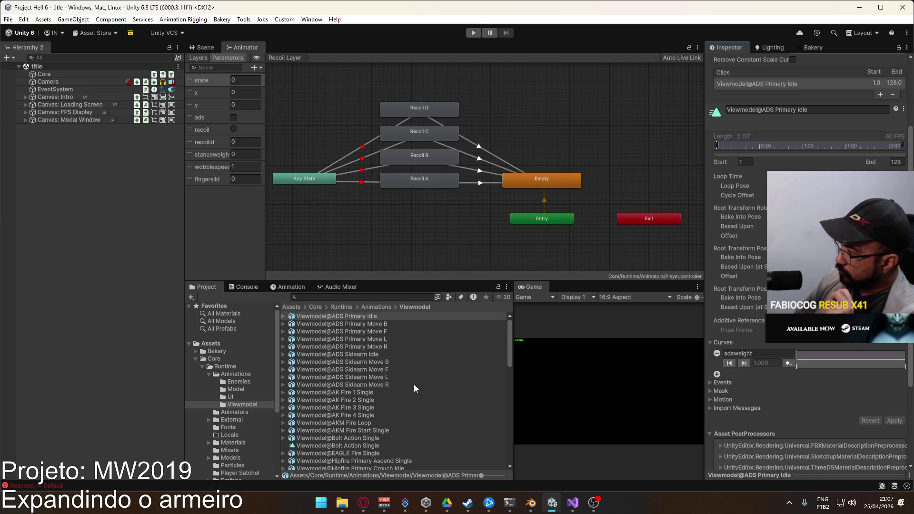
Scroll through the Viewmodel clips in the Project panel.
scroll(415, 385, down, 4)
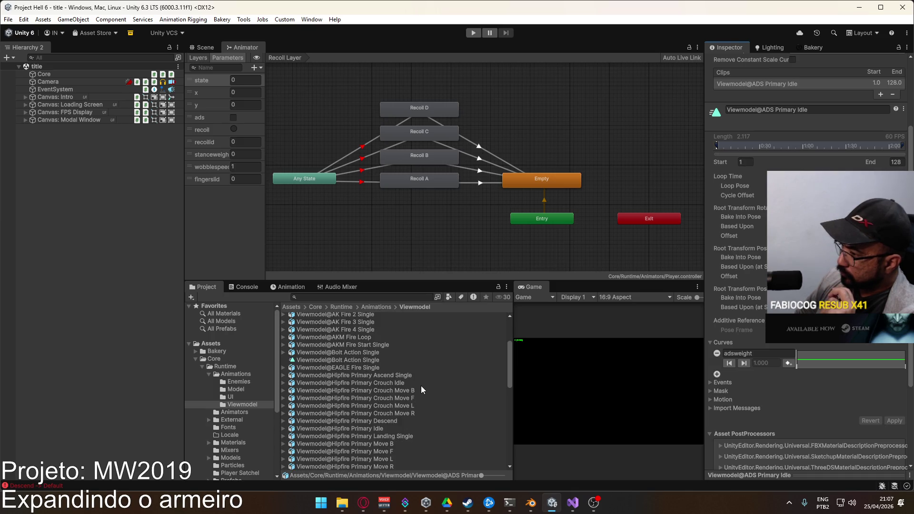
scroll(421, 385, down, 5)
scroll(421, 386, down, 10)
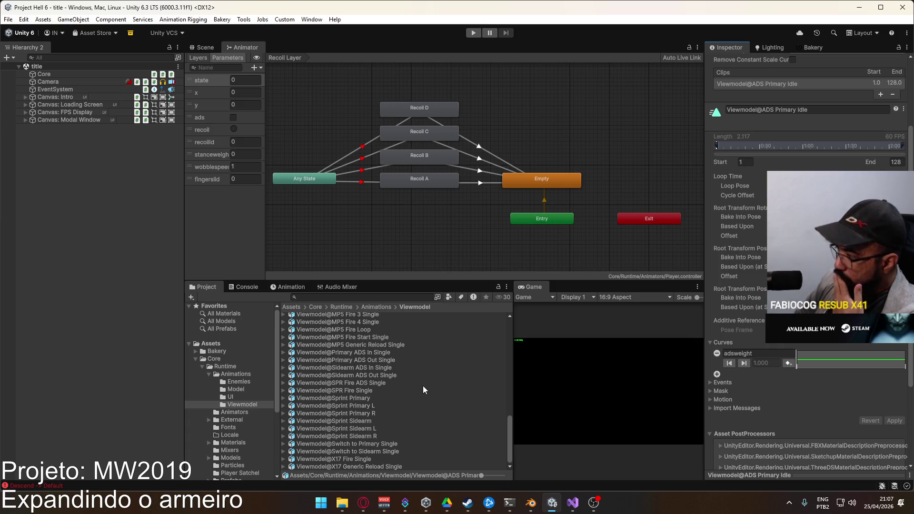
scroll(471, 387, up, 5)
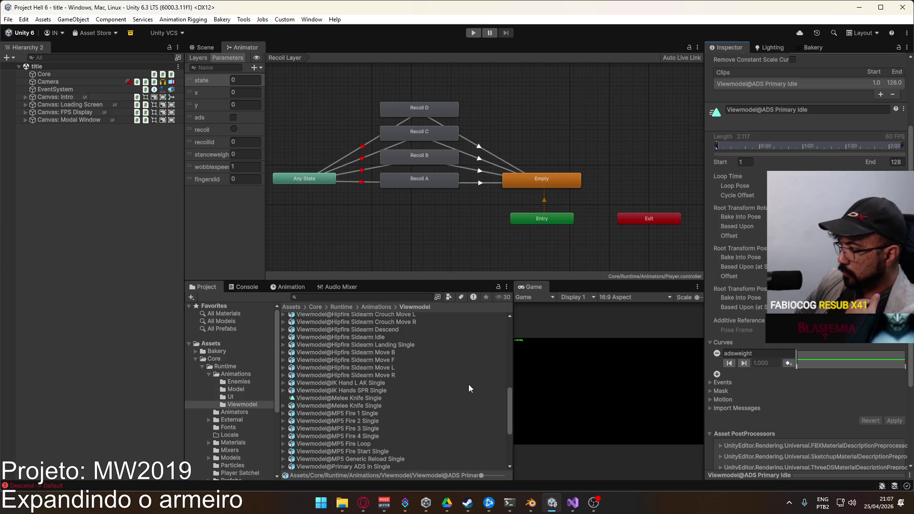
scroll(465, 386, up, 10)
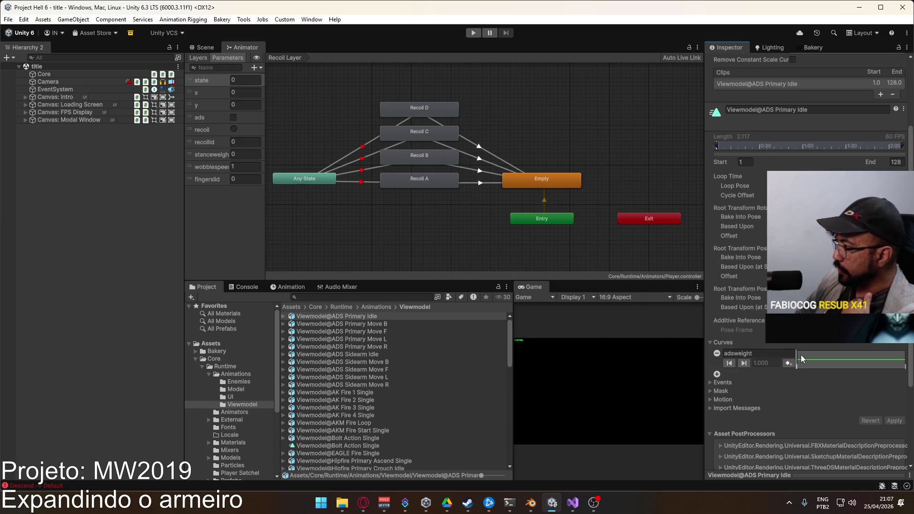
Remove the adsweight curve from ADS Primary Idle and select the title scene in Core/Runtime/Scenes.
click(716, 353)
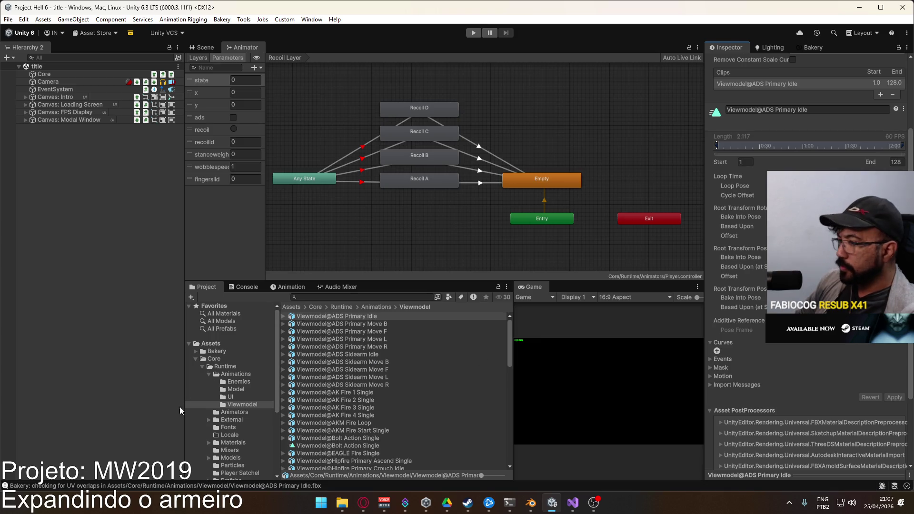
click(202, 367)
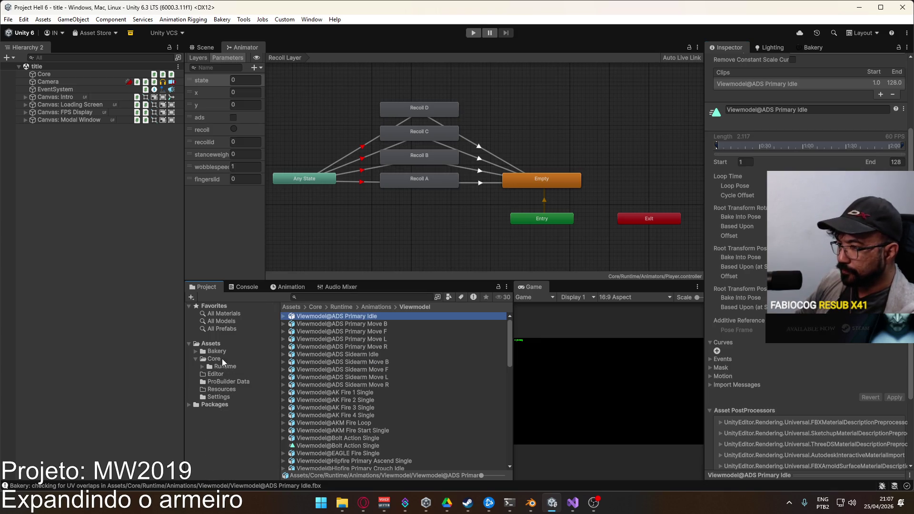
click(212, 360)
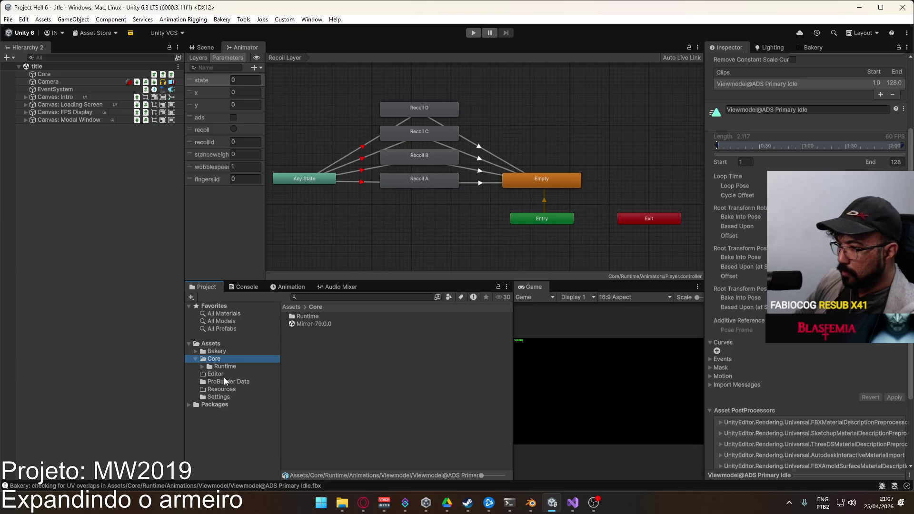
click(233, 365)
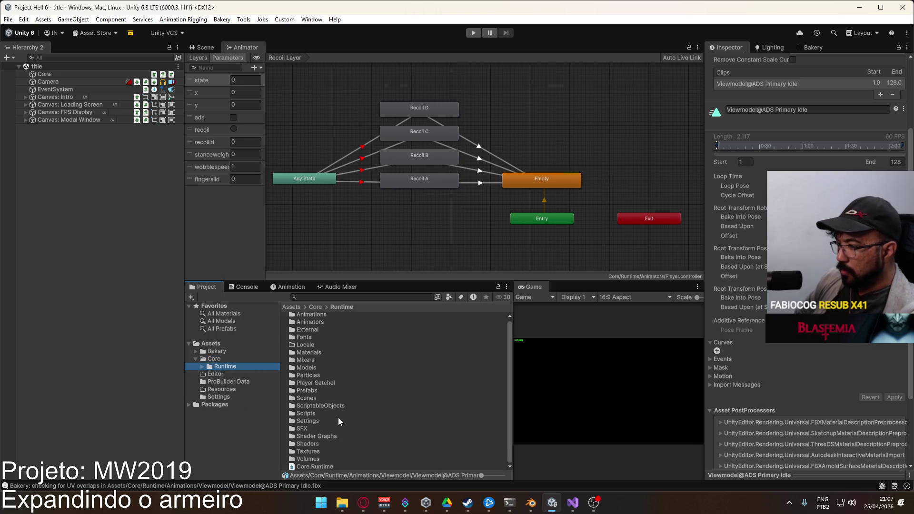
double_click(335, 399)
click(326, 407)
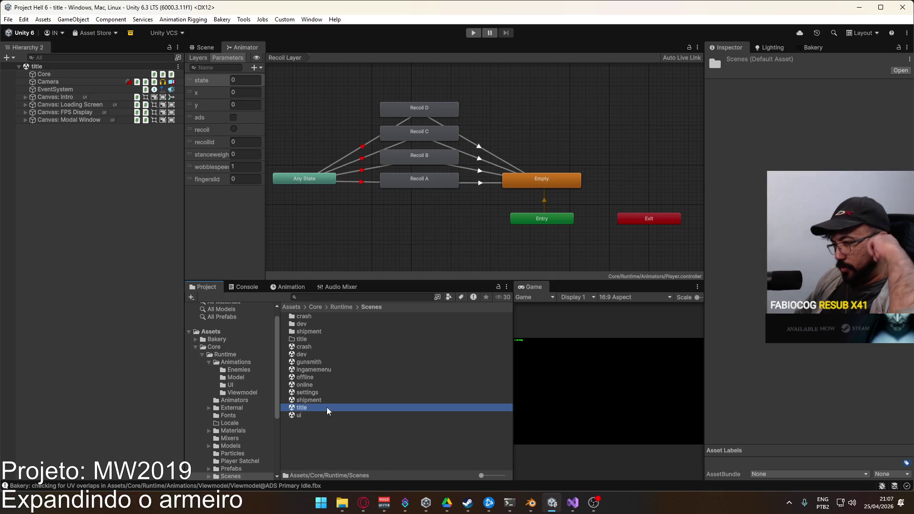
Play-test a hosted match from the title scene, walking around to check the weapon pose, then stop.
click(468, 35)
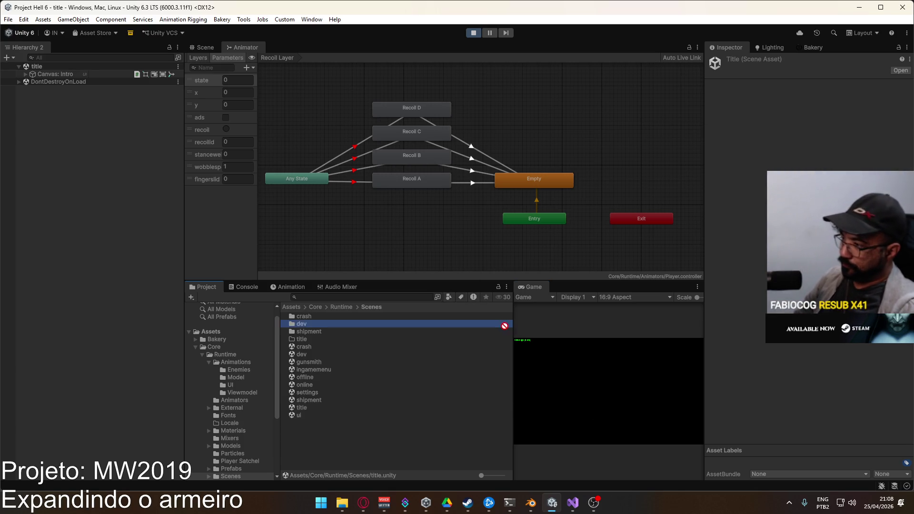
drag(513, 325, 387, 356)
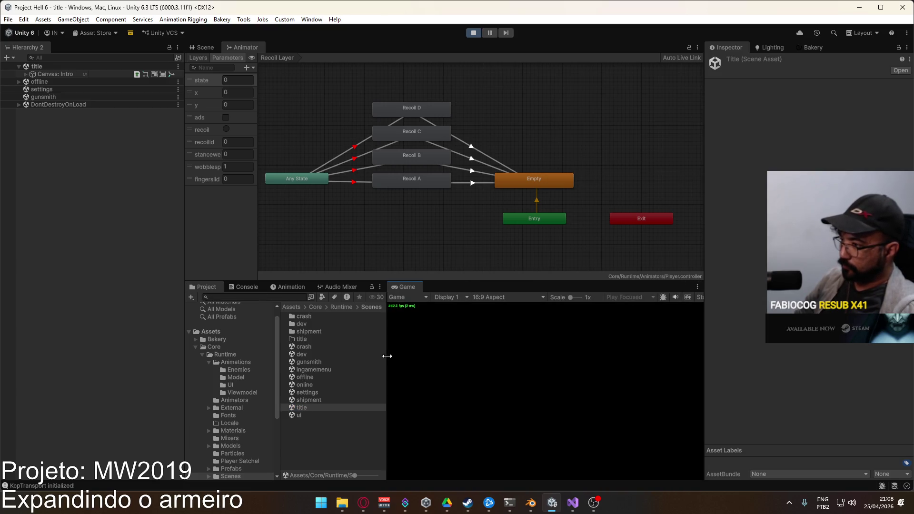
click(425, 436)
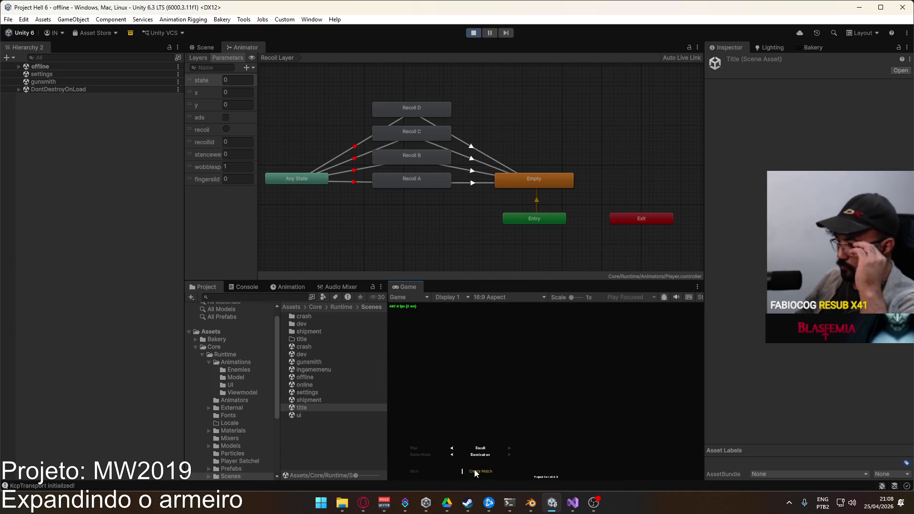
click(475, 470)
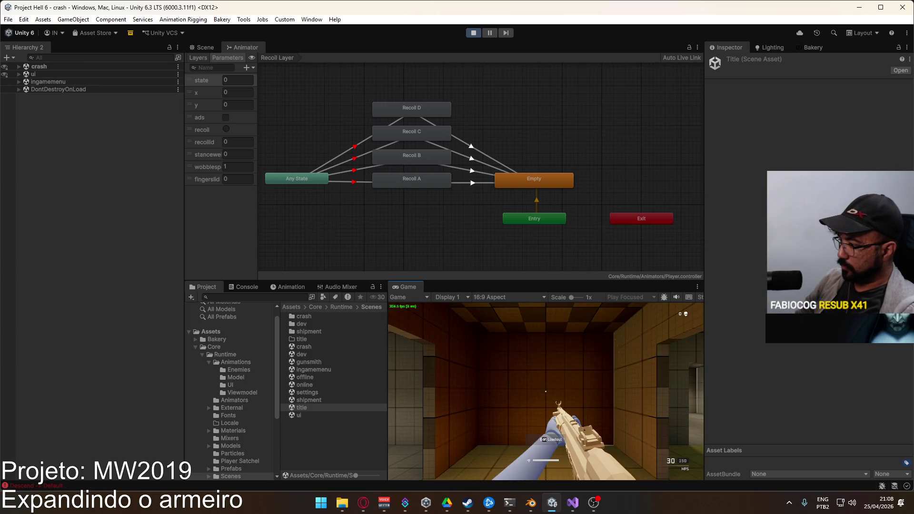
key(w)
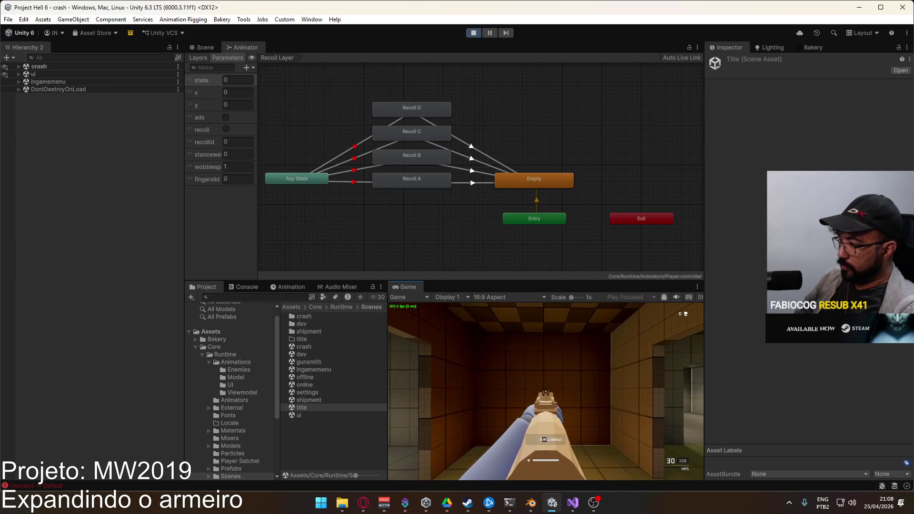
key(d)
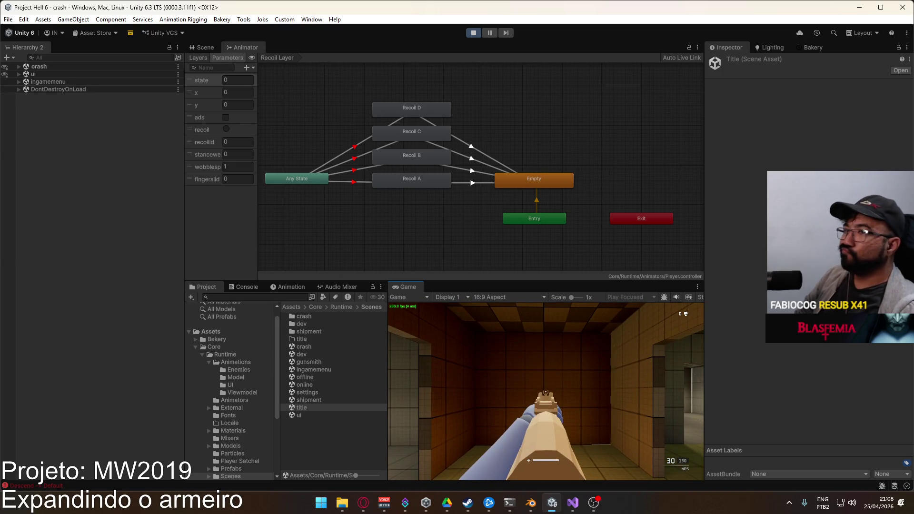
key(super)
click(473, 32)
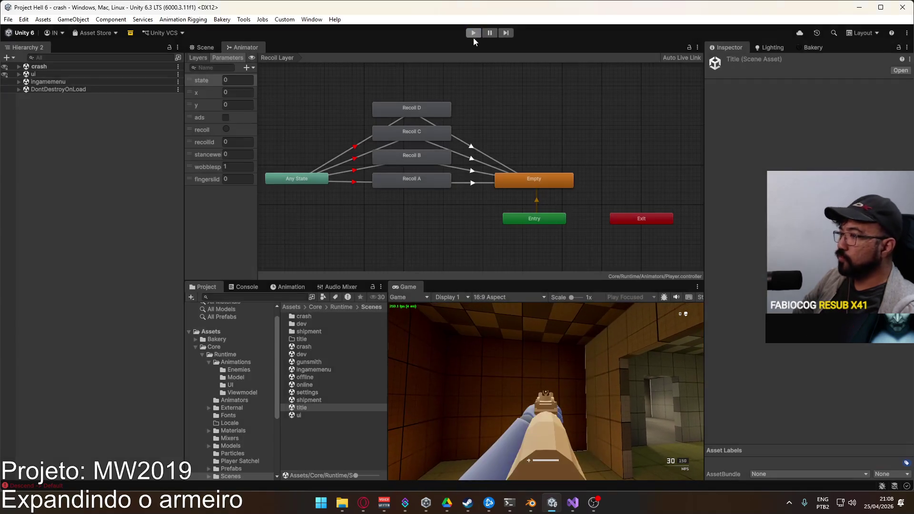
click(242, 393)
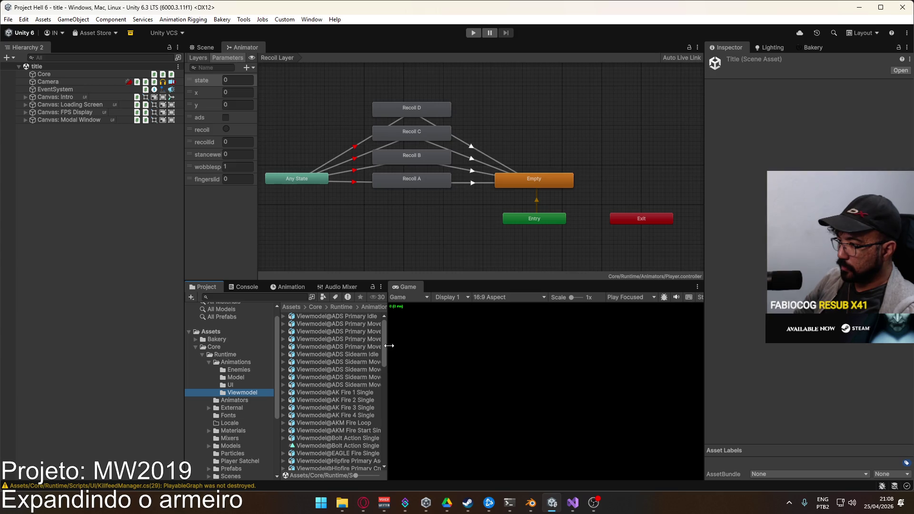
Add a curve named 'adsweight' to the ADS Primary Idle clip and apply the import settings.
drag(388, 348, 431, 349)
click(376, 317)
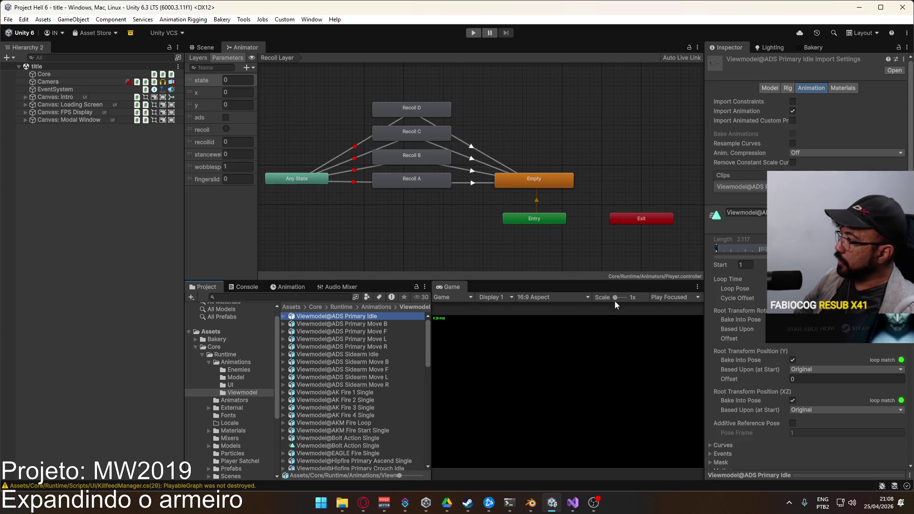
click(709, 446)
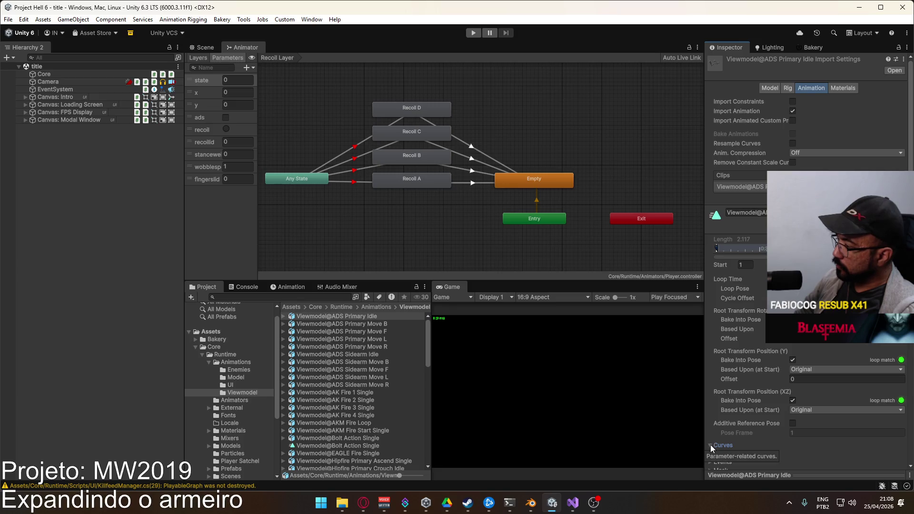
click(717, 454)
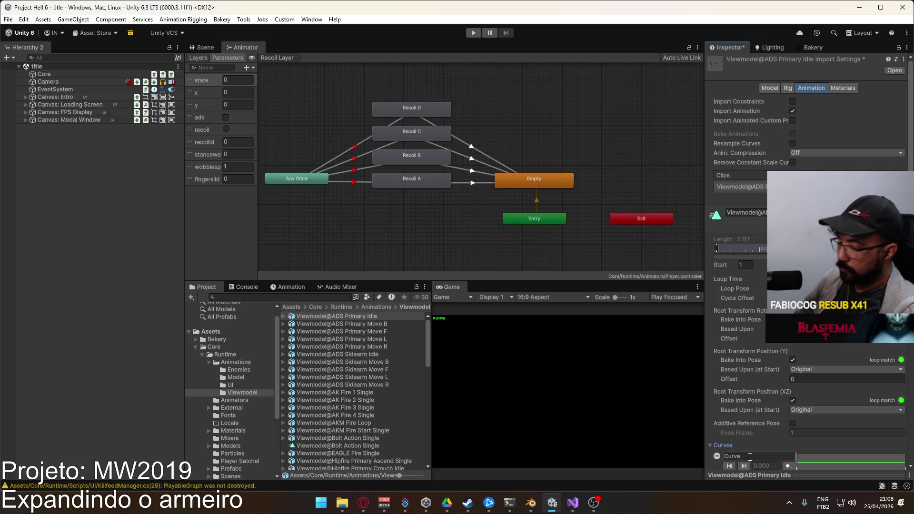
click(750, 456)
text(adswe)
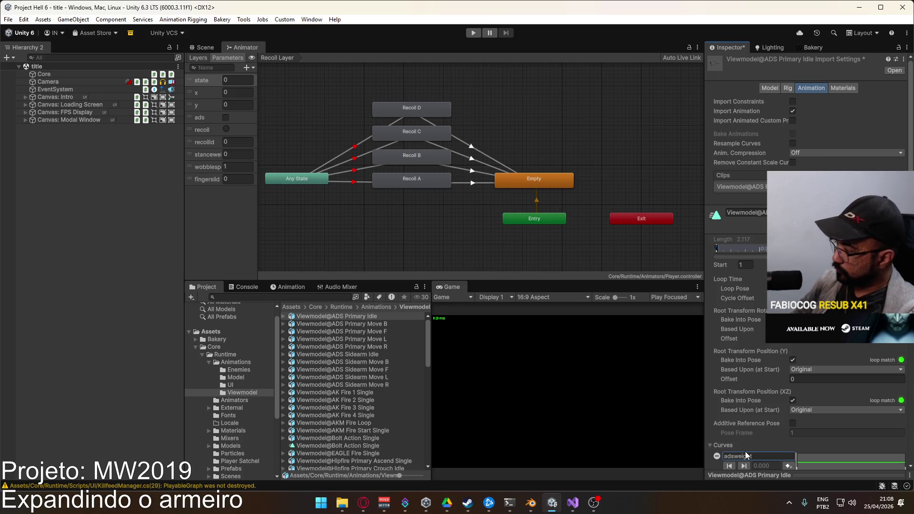
text(ight)
scroll(857, 393, down, 4)
click(832, 386)
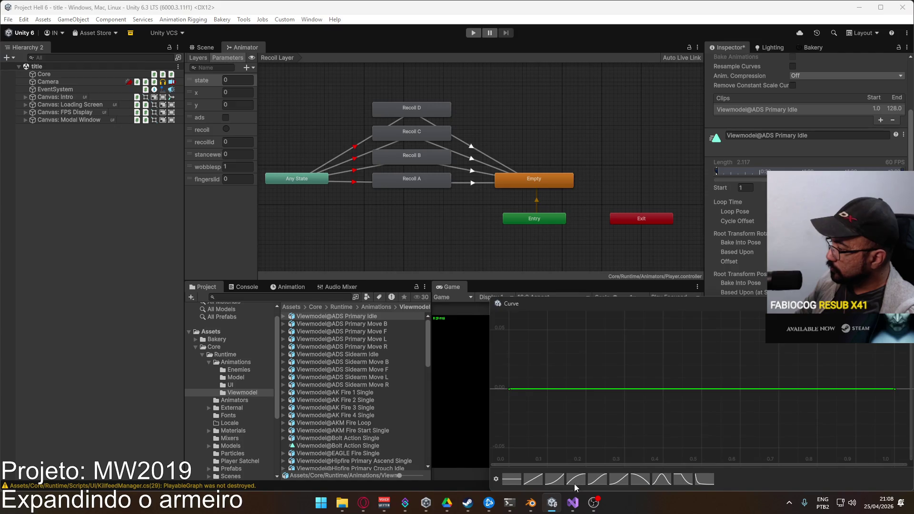
click(856, 369)
scroll(877, 424, down, 2)
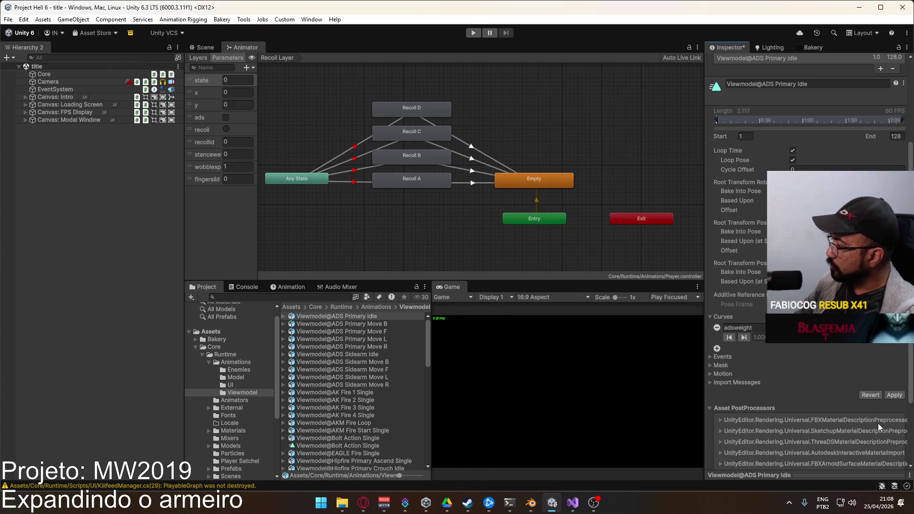
click(893, 396)
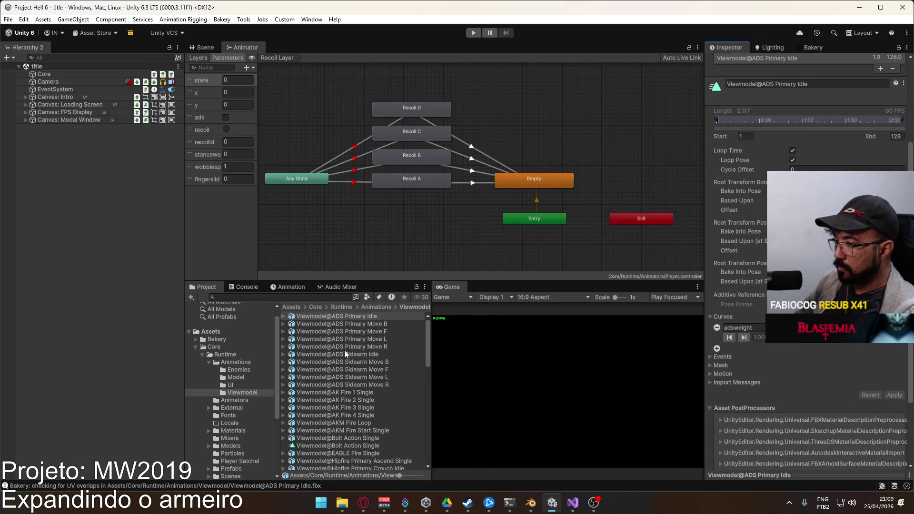
Check the other ADS clips: Primary Move B, Sidearm Idle, Primary Move R, L and F.
click(369, 324)
click(373, 319)
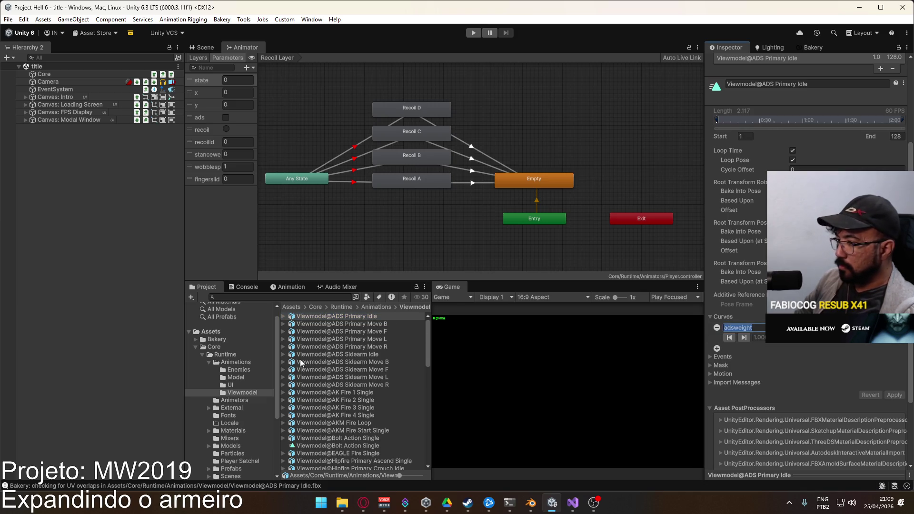
click(361, 354)
click(365, 346)
click(370, 339)
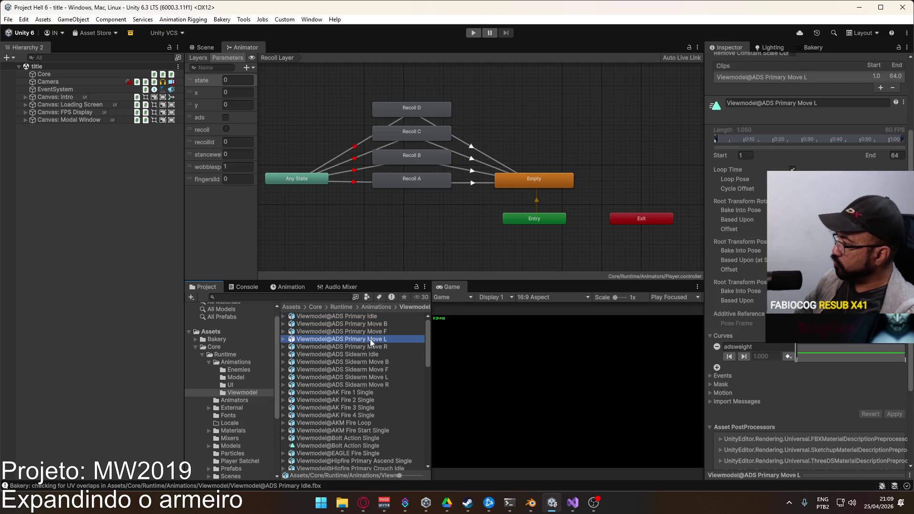
click(373, 332)
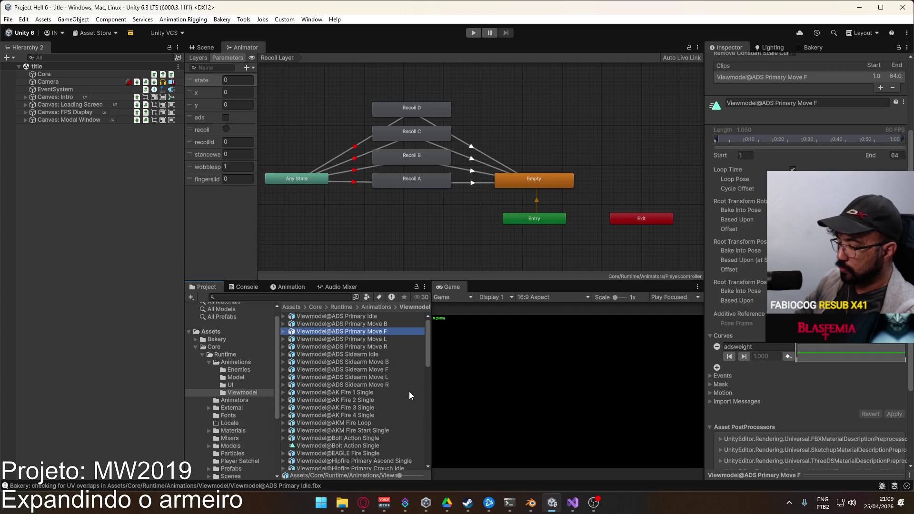
mouse_move(426, 357)
mouse_down()
mouse_move(424, 381)
mouse_move(426, 351)
mouse_up()
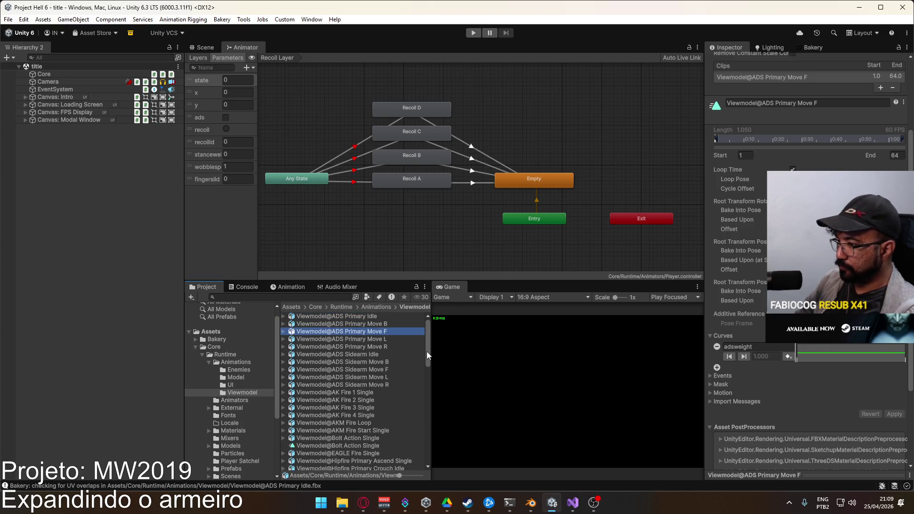
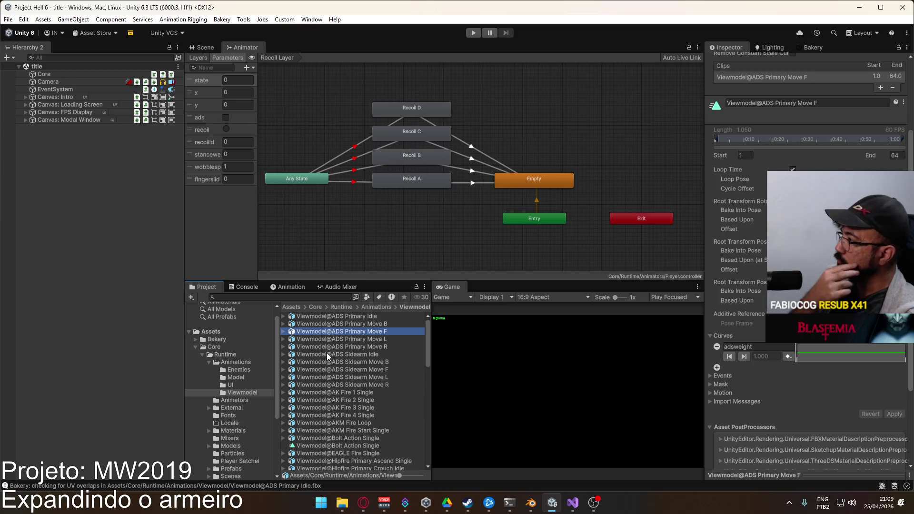
In Opera GX, Google 'unity animation keep curve value' in a new tab.
click(363, 503)
click(687, 9)
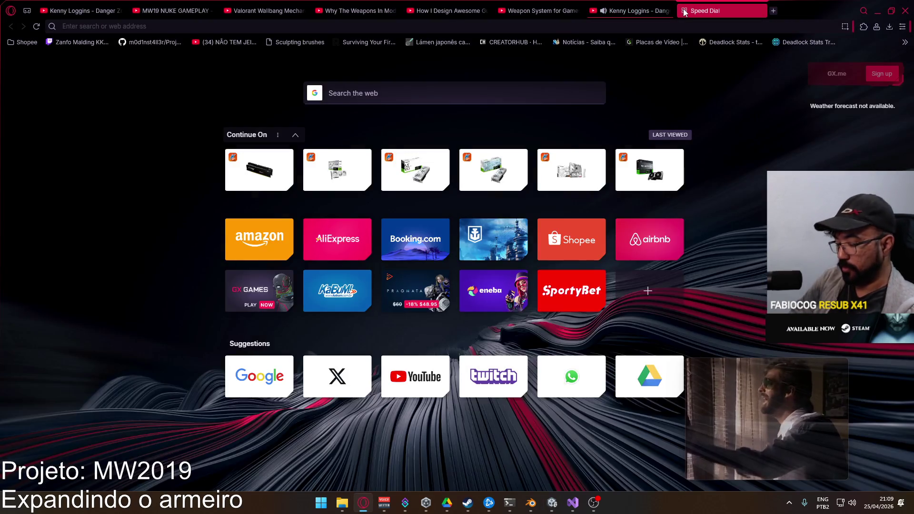
text(unity keep)
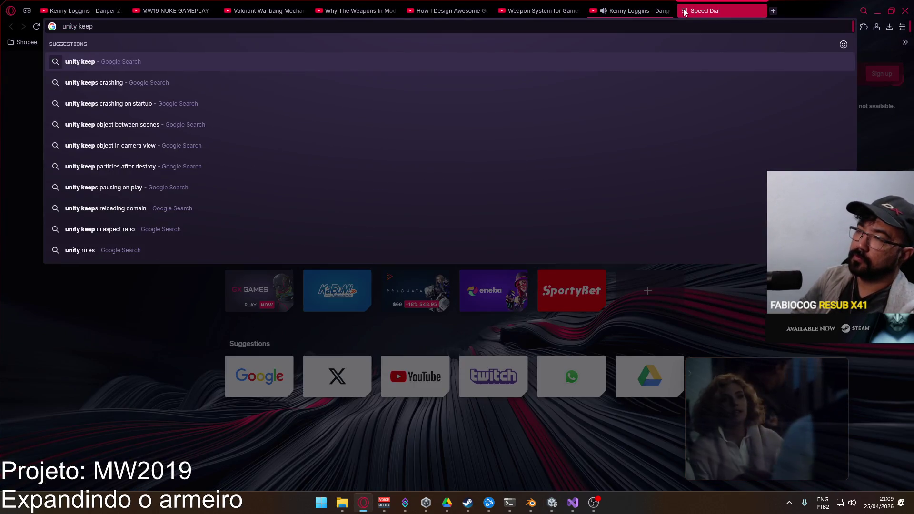
key(BackSpace)
key(BackSpace)
key(BackSpace)
text(animation kee)
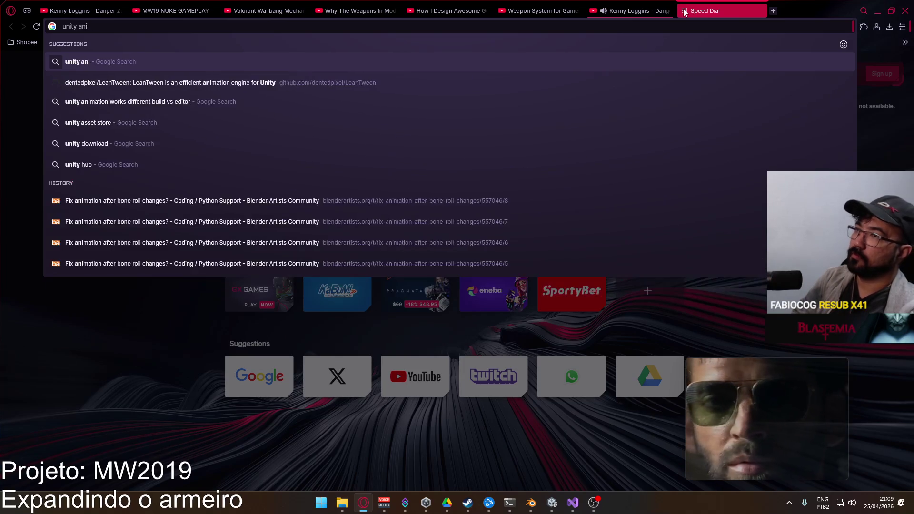
text(p curve value)
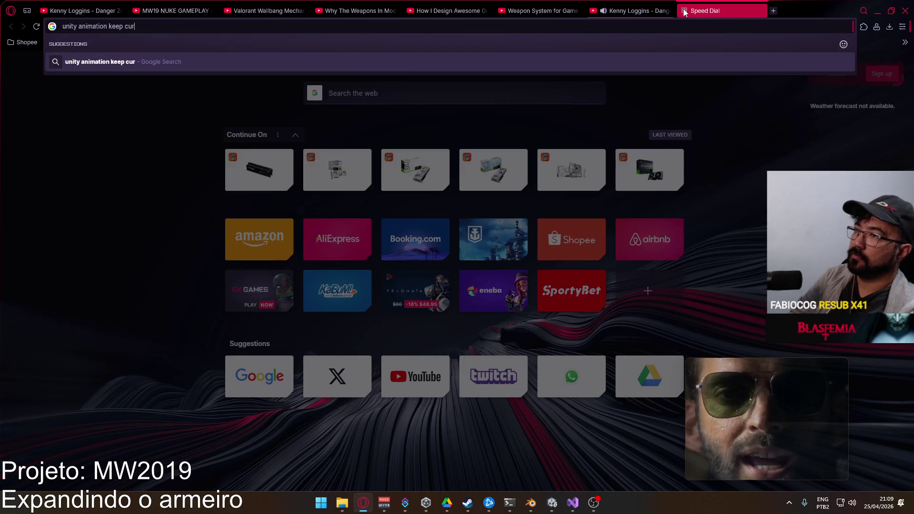
key(Return)
Skim the AnimationCurve forum thread, go back to the results, and return to Unity.
click(285, 357)
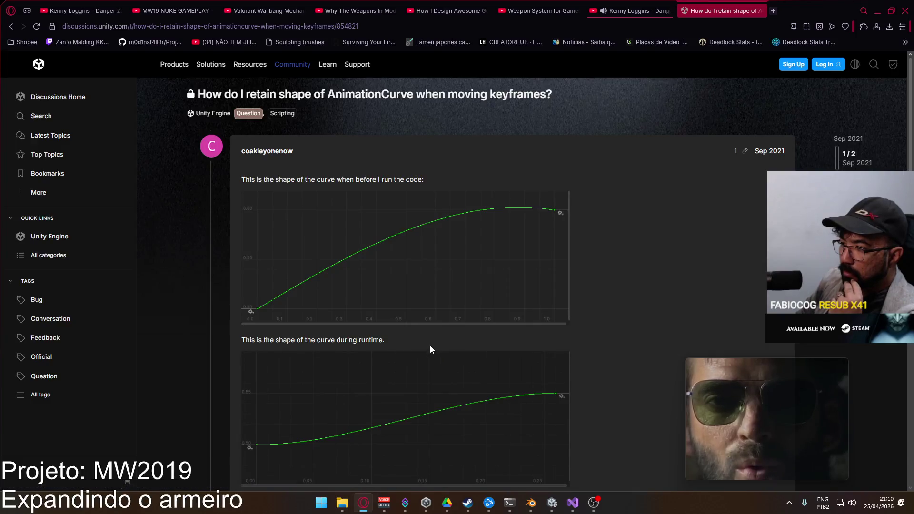
scroll(430, 345, down, 4)
scroll(424, 354, down, 4)
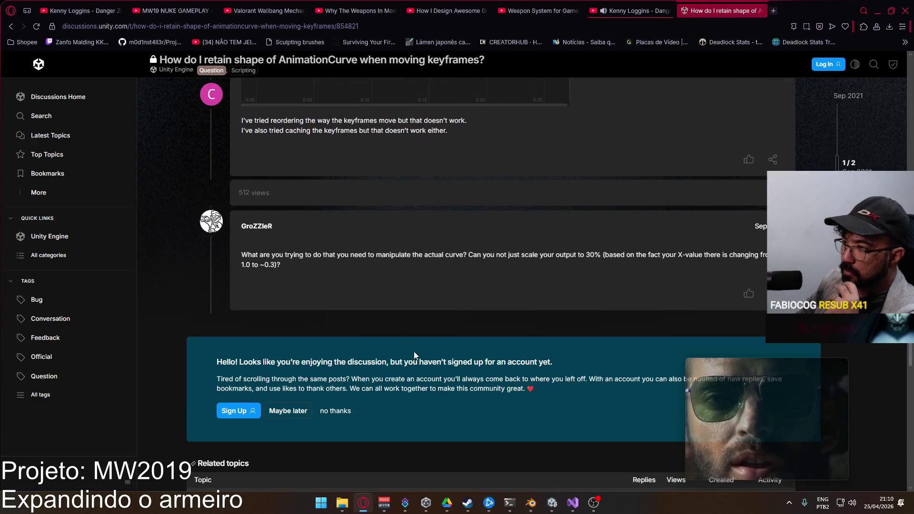
click(11, 27)
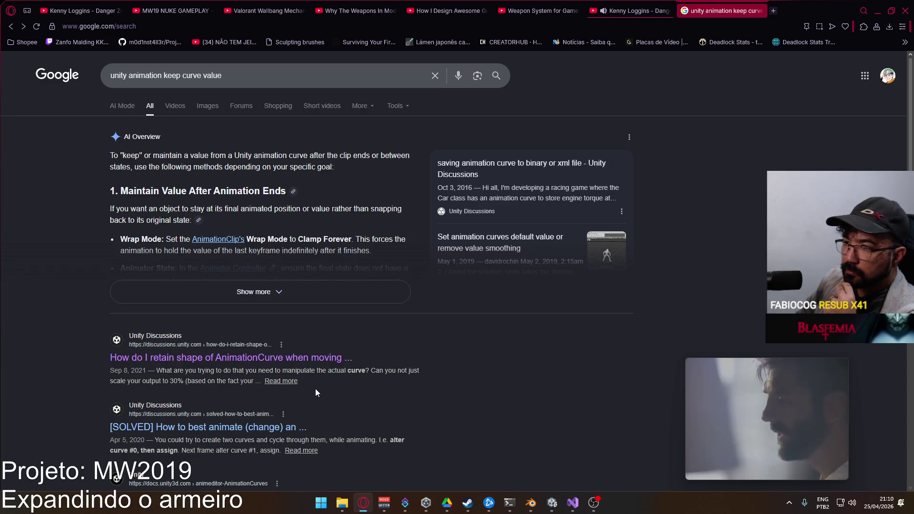
click(560, 505)
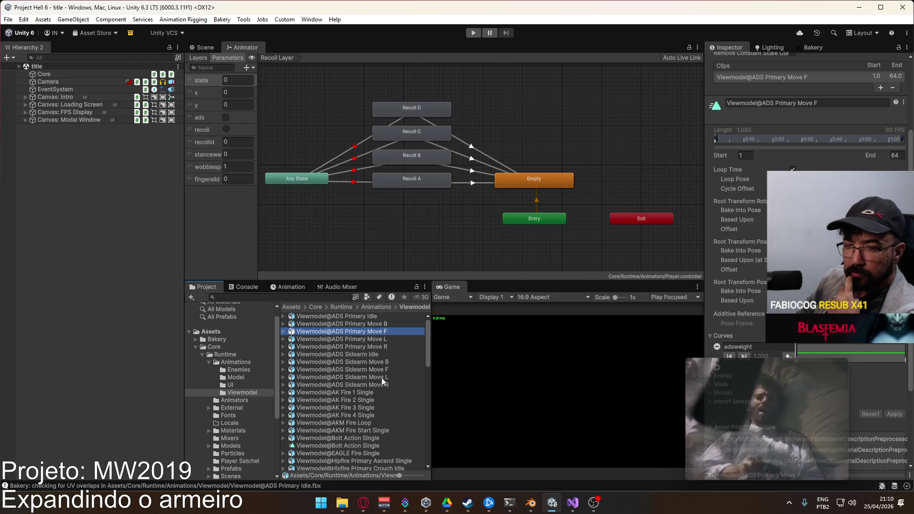
Select the Viewmodel@Primary ADS In Single clip in the Project window.
scroll(381, 378, down, 10)
scroll(382, 376, down, 5)
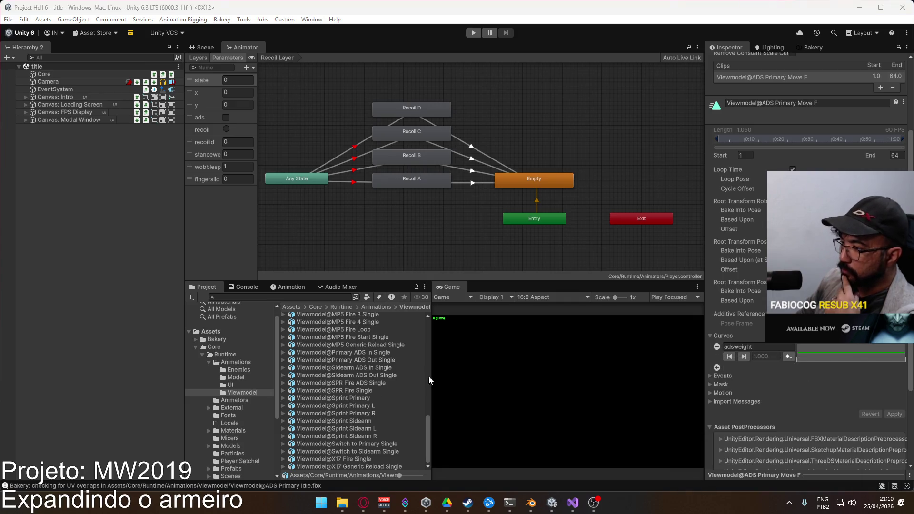
click(381, 360)
click(383, 354)
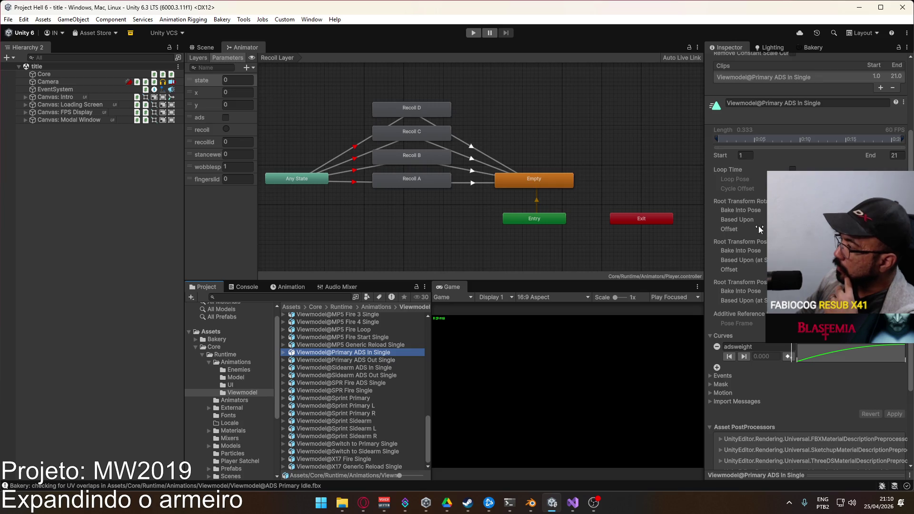
Inspect the clip's adsweight curve and its wrap-mode options, then go back to the browser.
scroll(759, 228, down, 2)
click(809, 296)
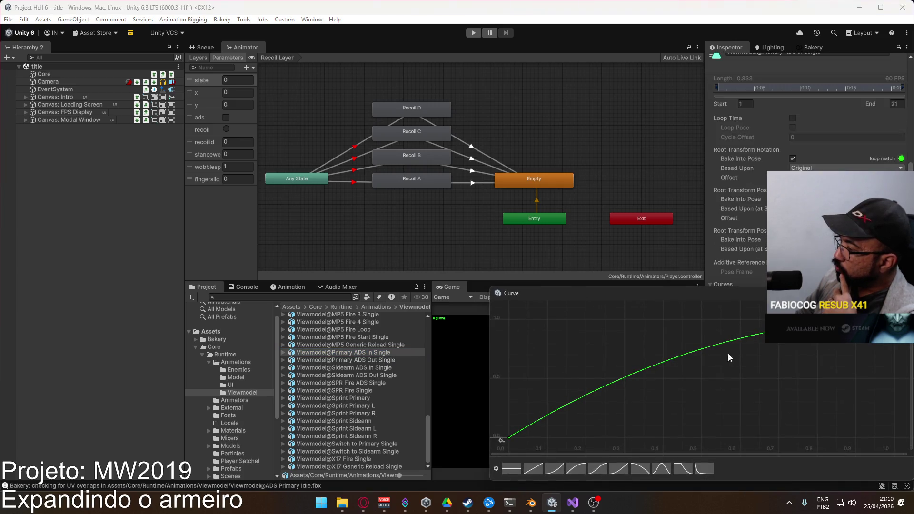
click(706, 310)
click(709, 283)
click(710, 283)
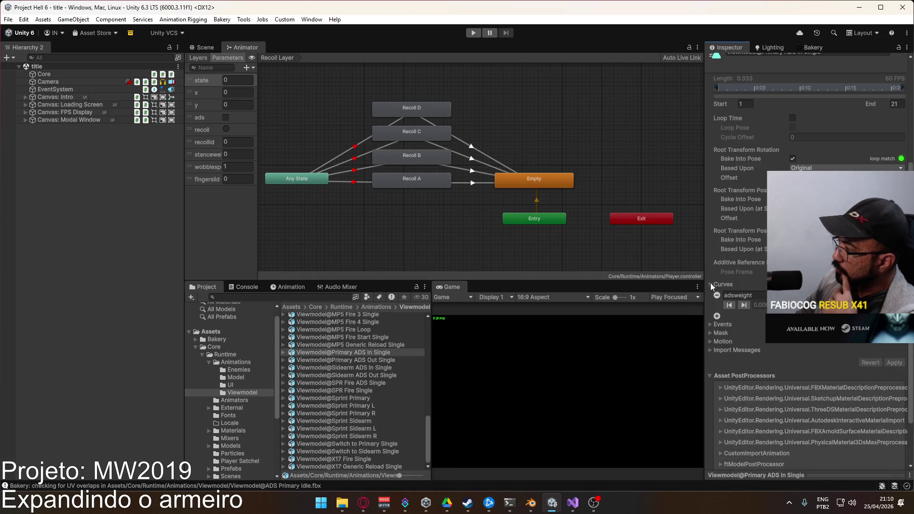
scroll(787, 345, down, 2)
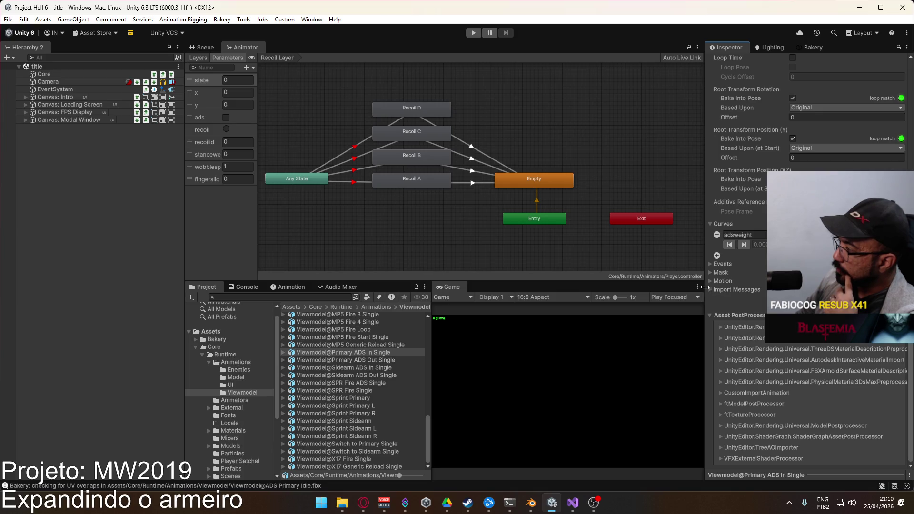
scroll(766, 348, up, 3)
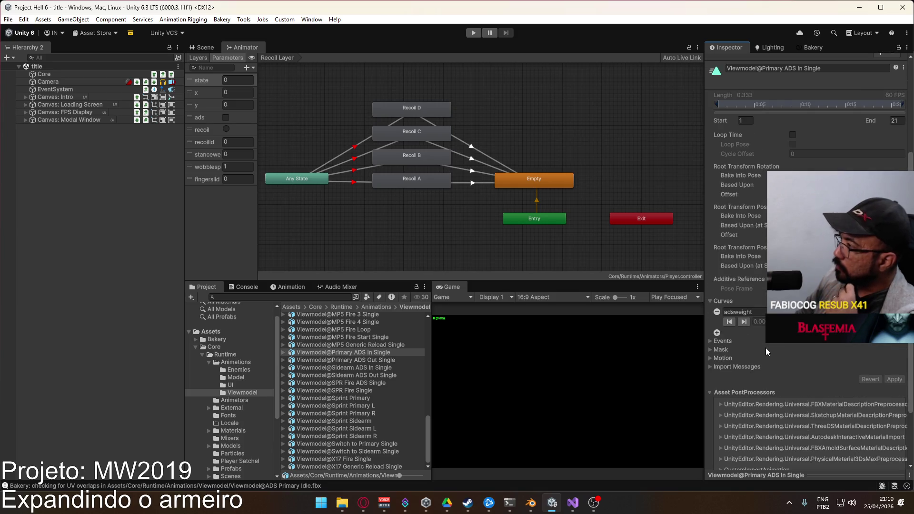
scroll(765, 348, up, 2)
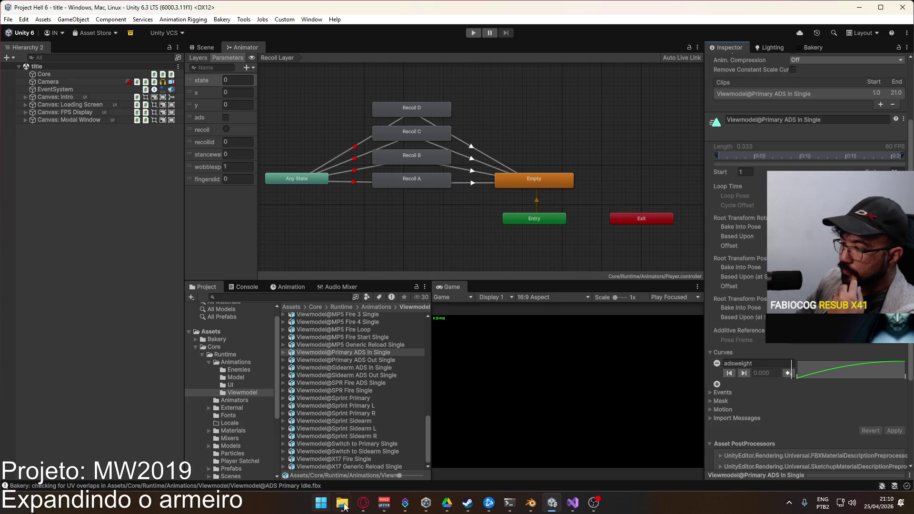
click(363, 503)
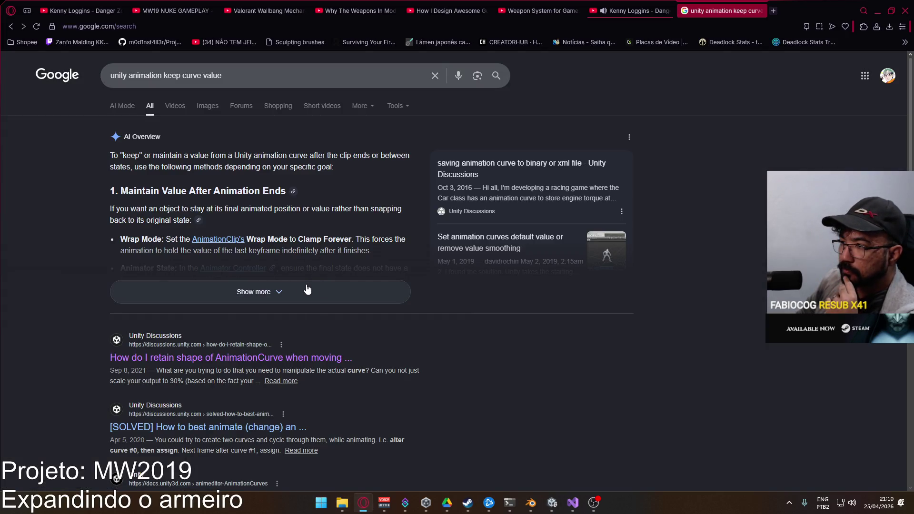
Expand the AI Overview and skim the search results.
click(364, 299)
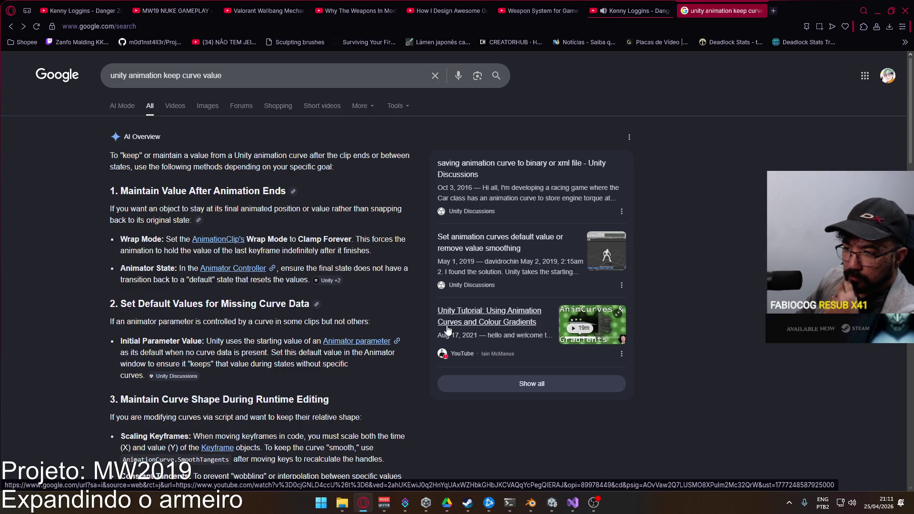
scroll(438, 366, down, 5)
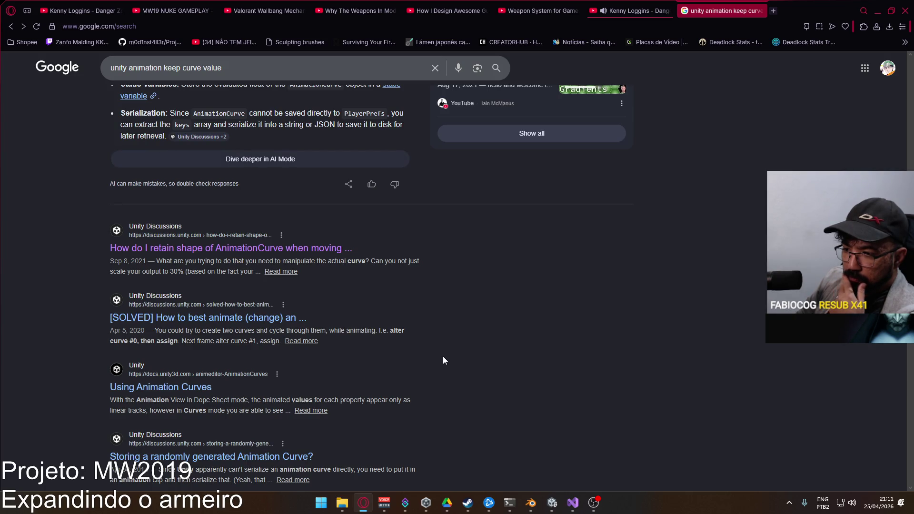
scroll(443, 361, down, 2)
scroll(443, 360, down, 2)
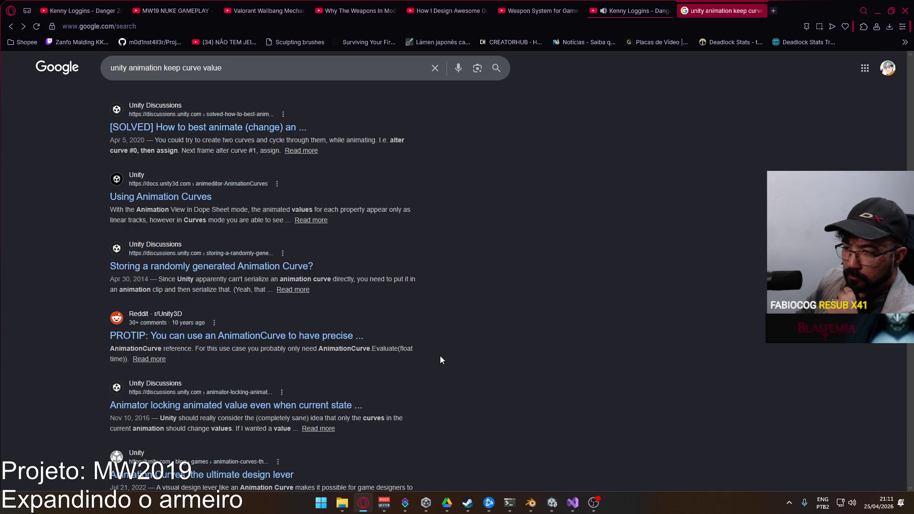
scroll(440, 360, down, 1)
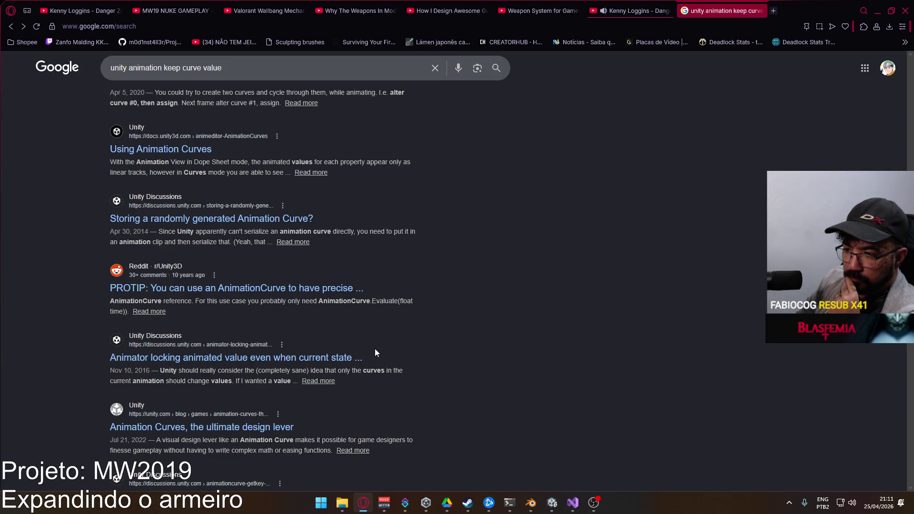
scroll(375, 352, down, 1)
Read the 'Animator locking animated value' thread, then start a search for 'unity animation clip clamp forever'.
click(308, 312)
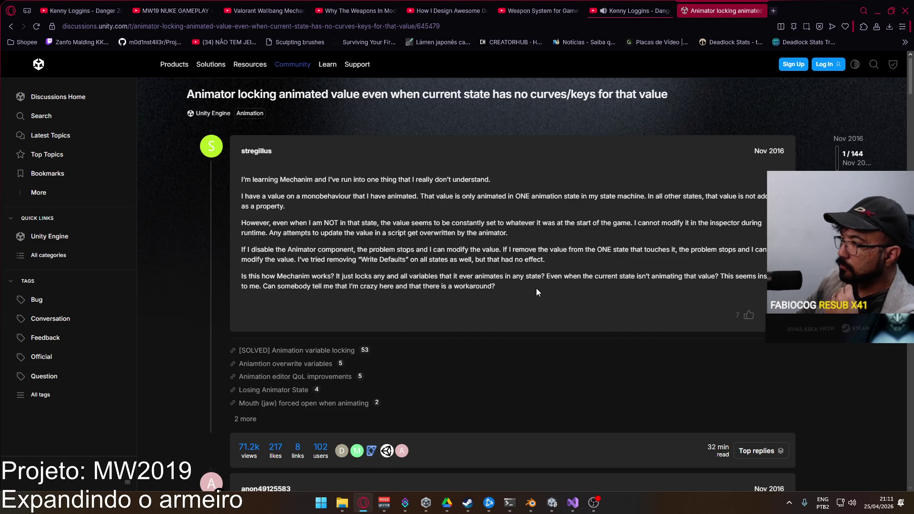
scroll(535, 290, down, 3)
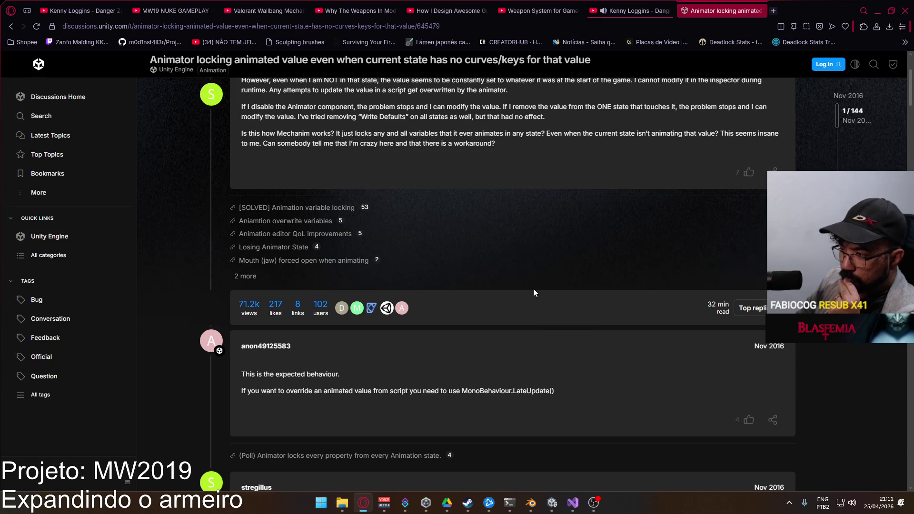
scroll(533, 289, down, 4)
scroll(526, 294, down, 6)
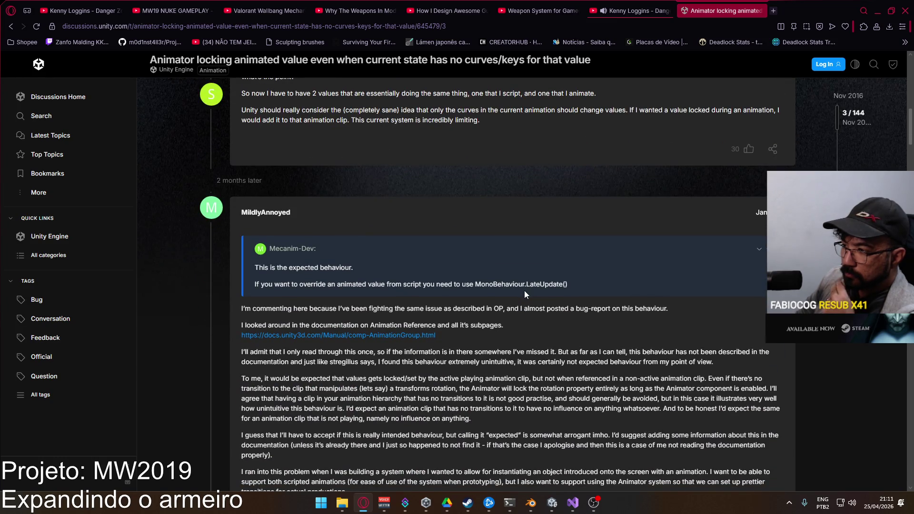
scroll(493, 293, down, 5)
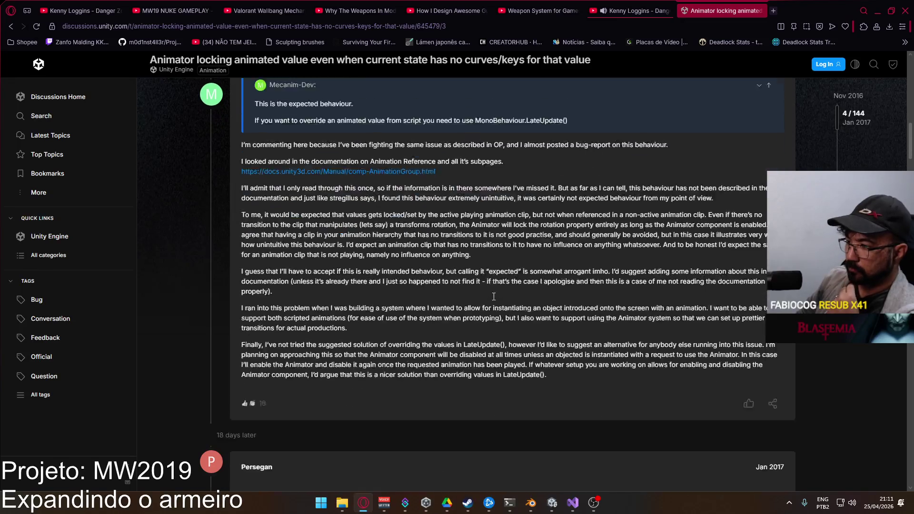
click(773, 10)
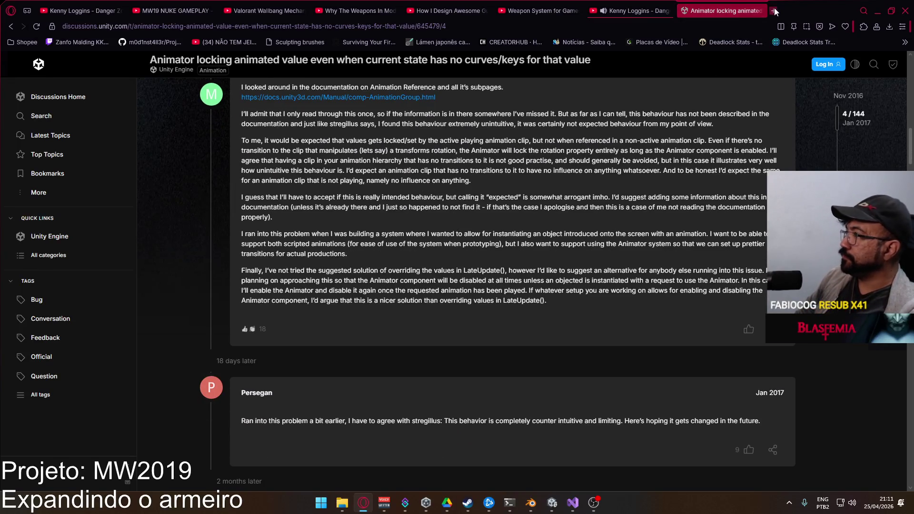
text(unity animation cli)
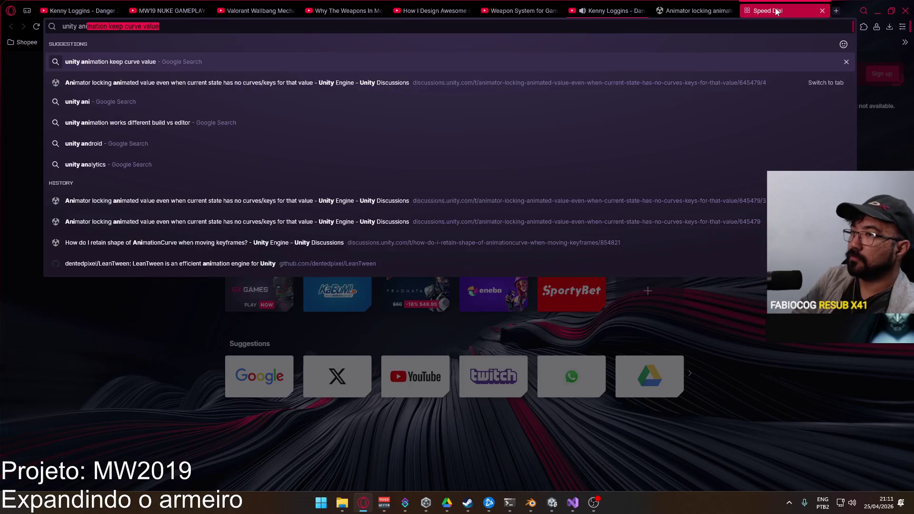
text(p clamp forever)
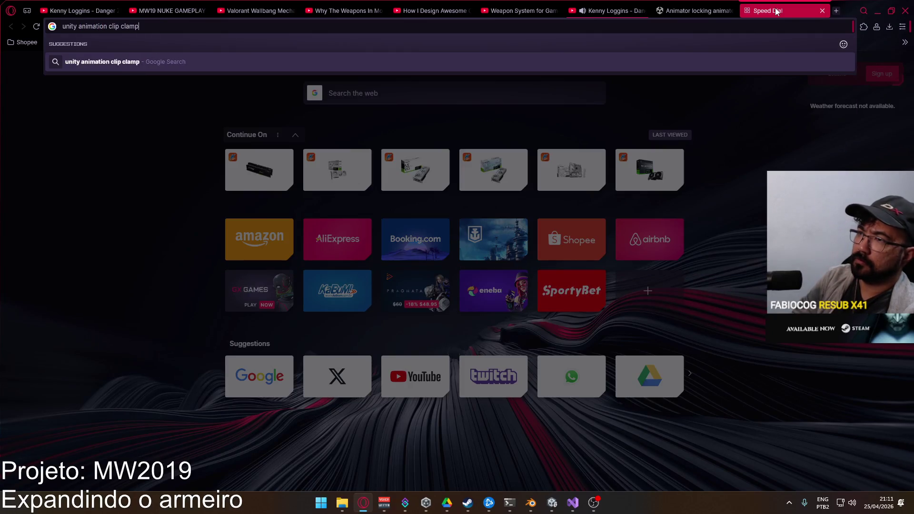
Run the clamp-forever search and read the WrapMode.ClampForever Scripting API page before returning to Unity.
key(Return)
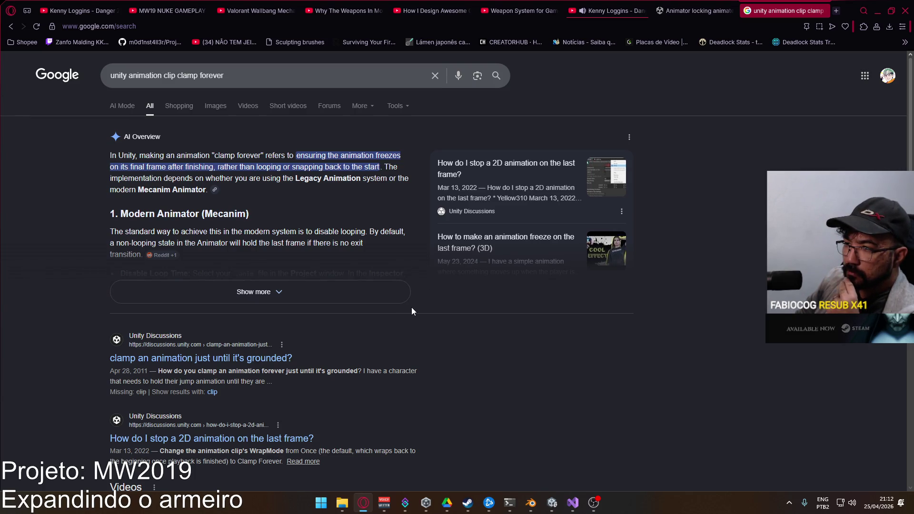
scroll(407, 330, down, 4)
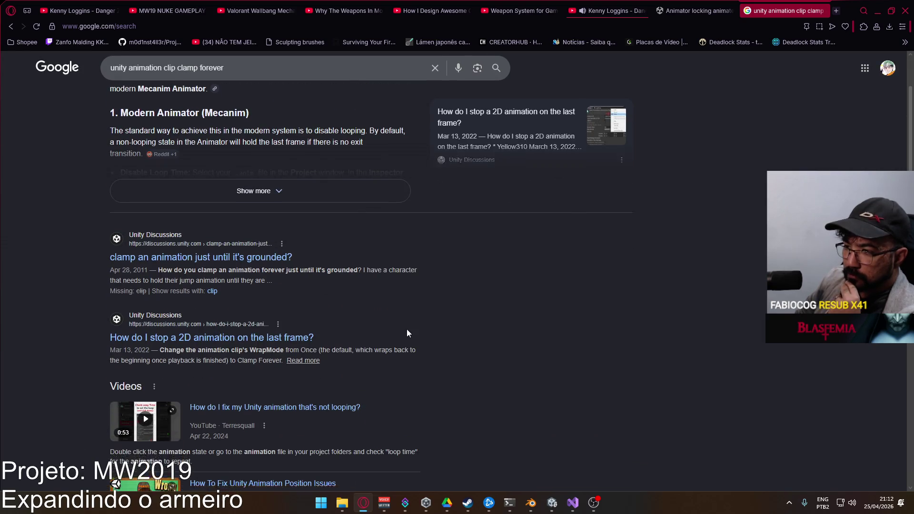
scroll(407, 332, down, 4)
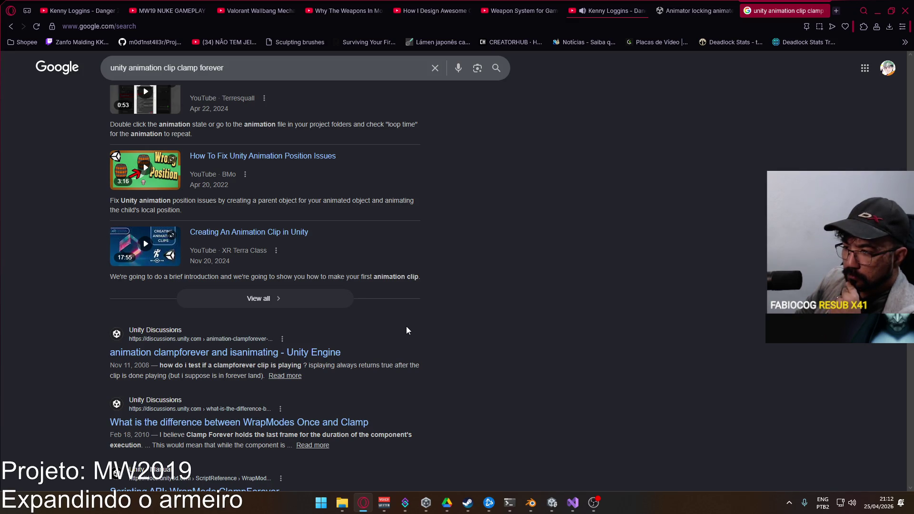
scroll(407, 329, down, 3)
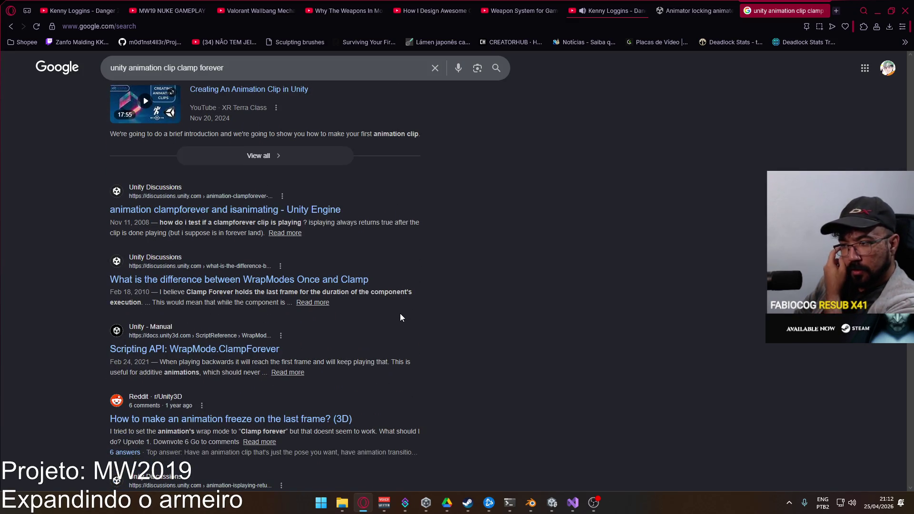
click(235, 349)
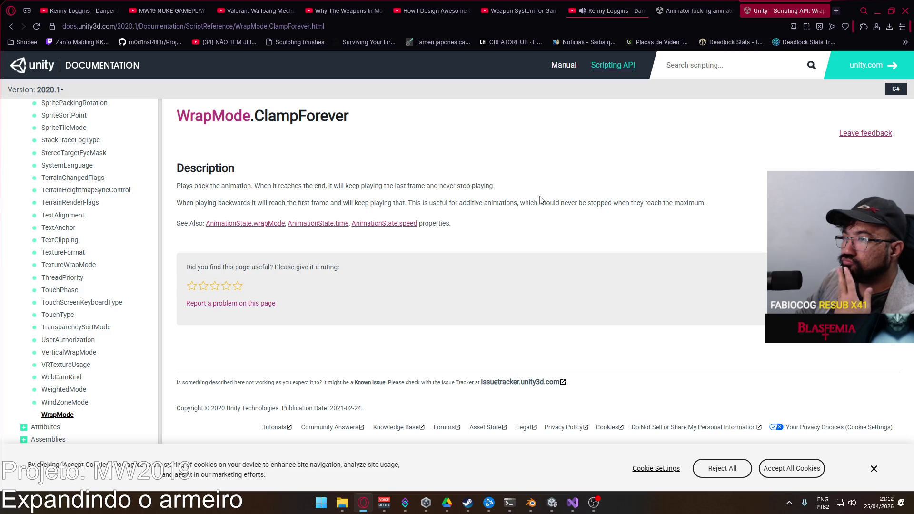
scroll(95, 184, up, 6)
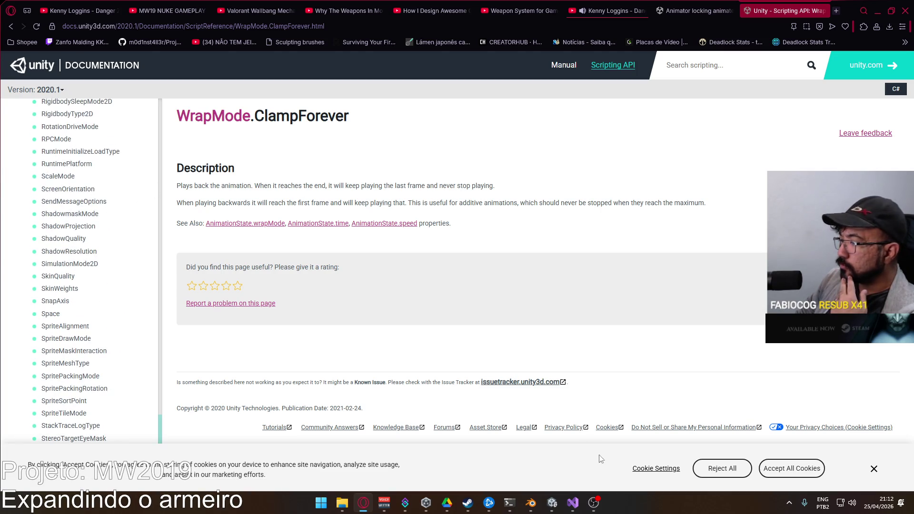
click(552, 502)
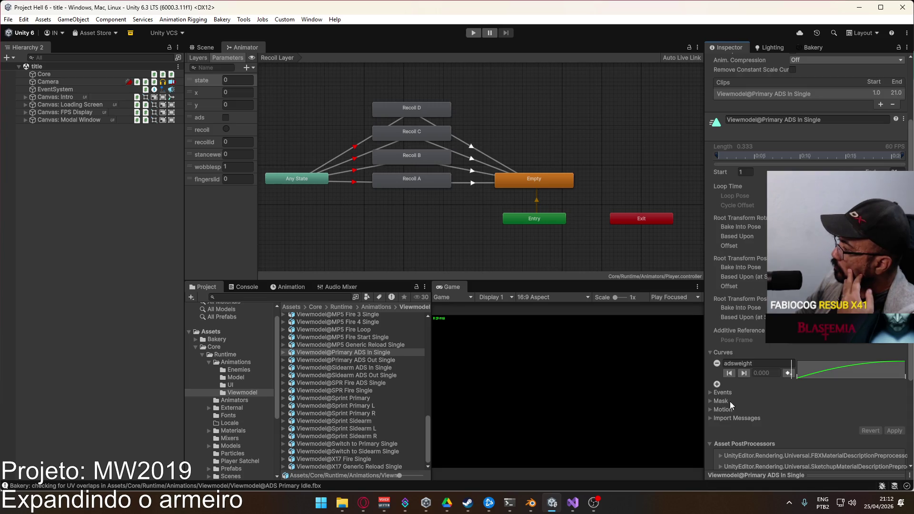
Look over the clip's Motion import settings and Asset PostProcessors list.
click(710, 411)
click(710, 411)
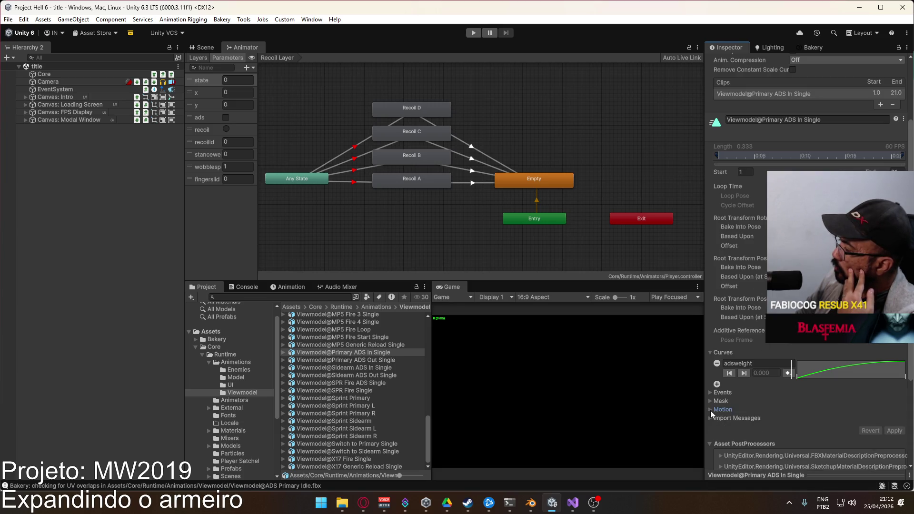
scroll(710, 415, down, 5)
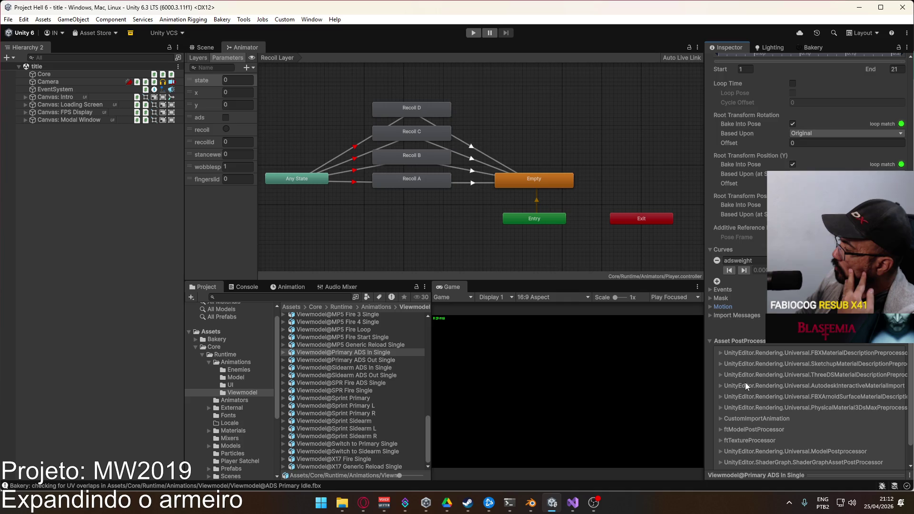
click(712, 339)
mouse_move(733, 335)
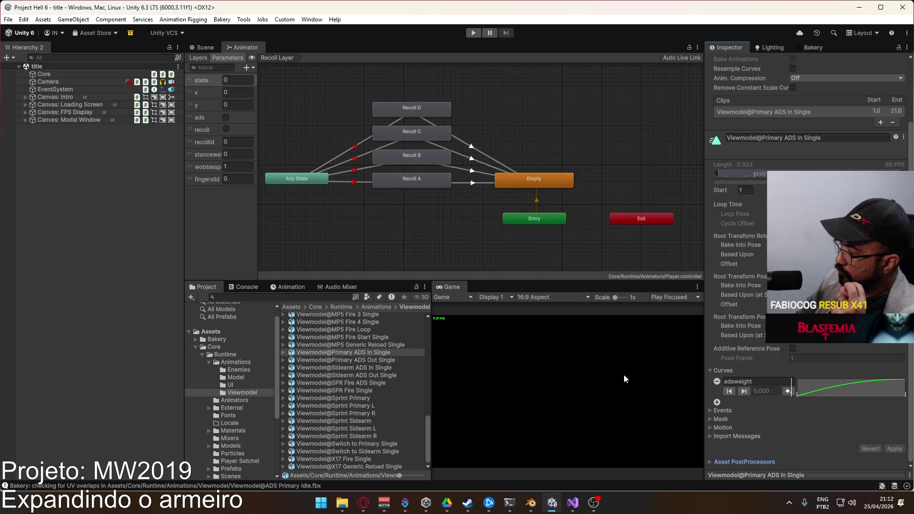
scroll(743, 393, up, 3)
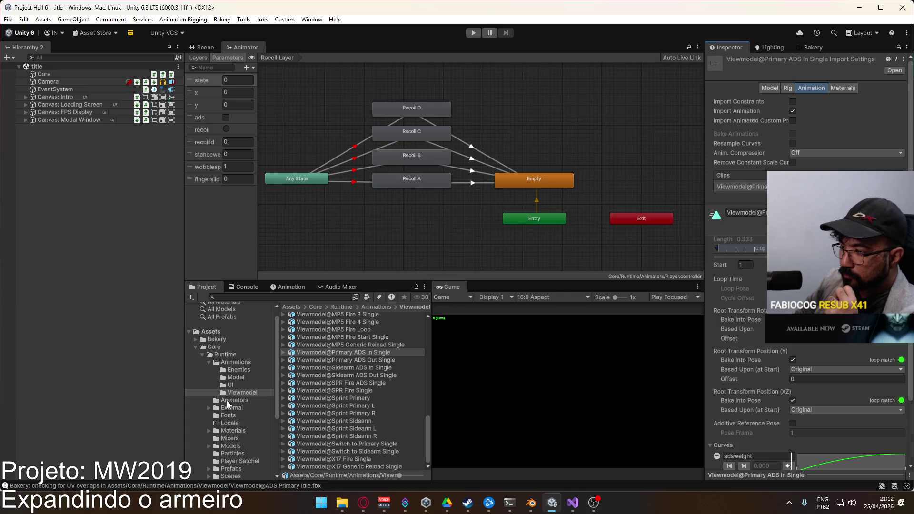
scroll(238, 433, down, 3)
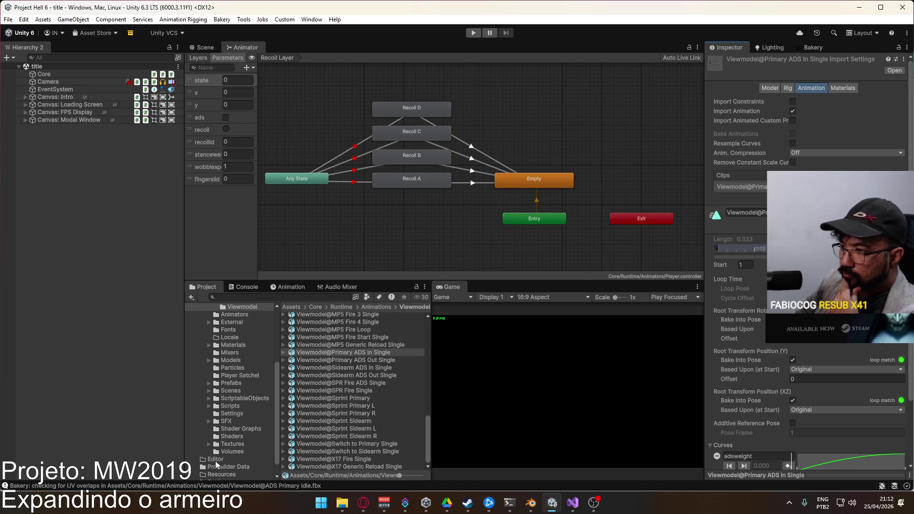
scroll(229, 415, up, 2)
Open CustomImportAnimation from Packages > Base Template > Assets > NakashimaStudios > Editor.
click(206, 333)
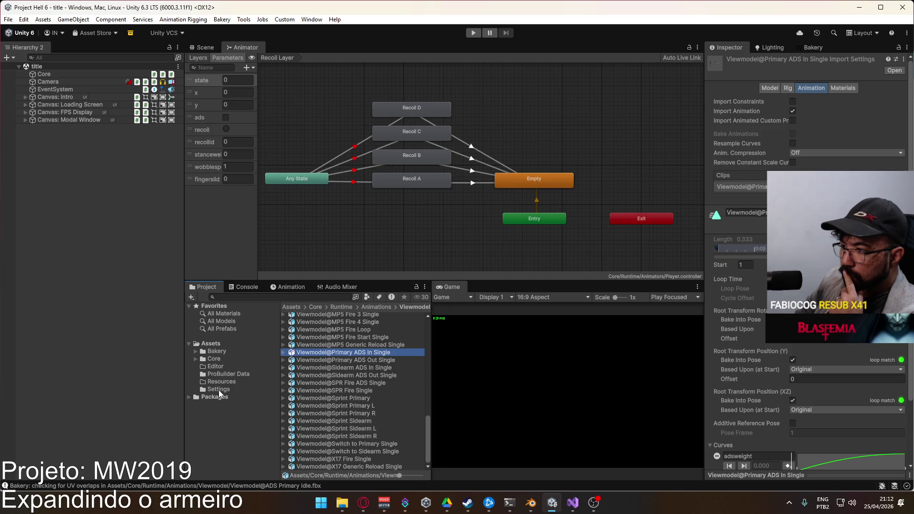
click(197, 399)
click(197, 427)
click(203, 435)
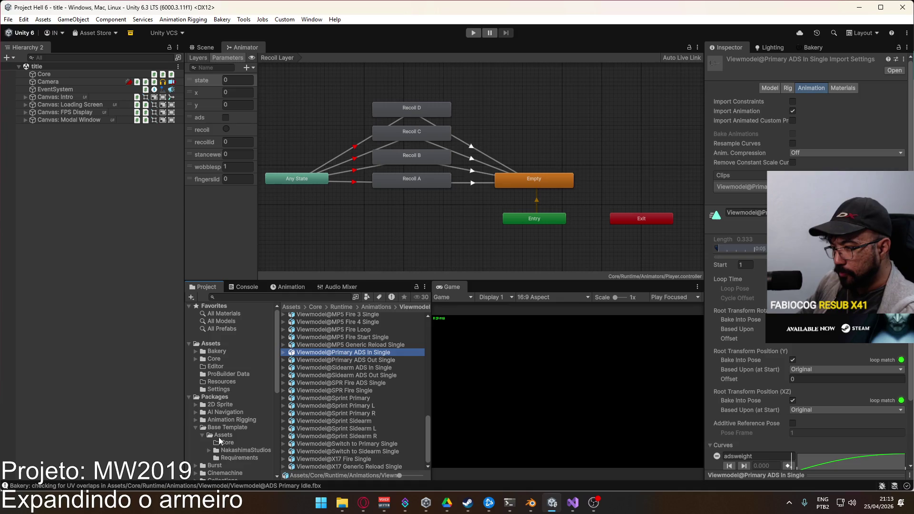
click(210, 450)
scroll(216, 443, down, 1)
click(228, 429)
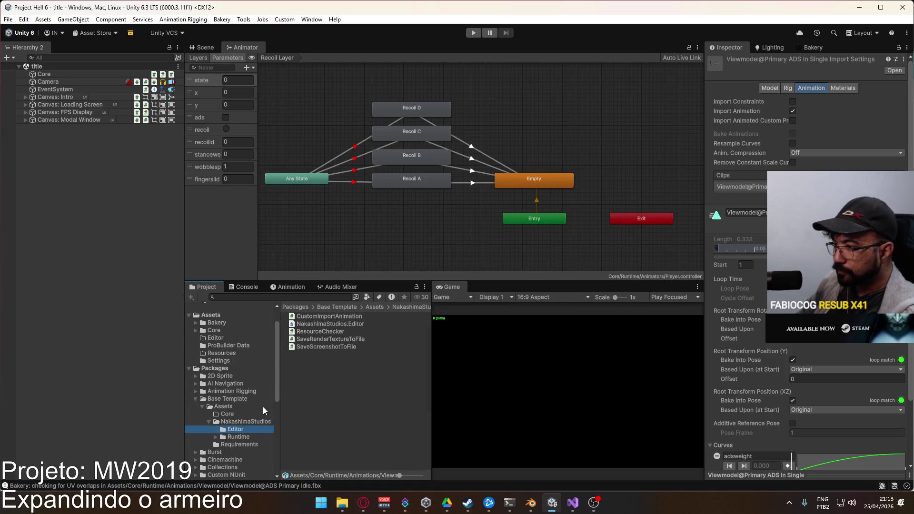
double_click(332, 317)
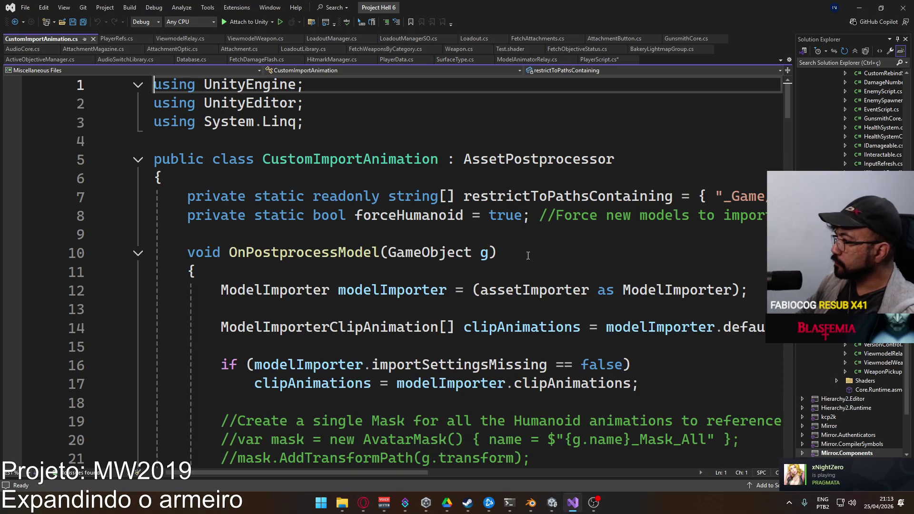
Insert blank lines below line 33 of CustomImportAnimation.cs.
scroll(493, 300, down, 4)
scroll(493, 300, down, 5)
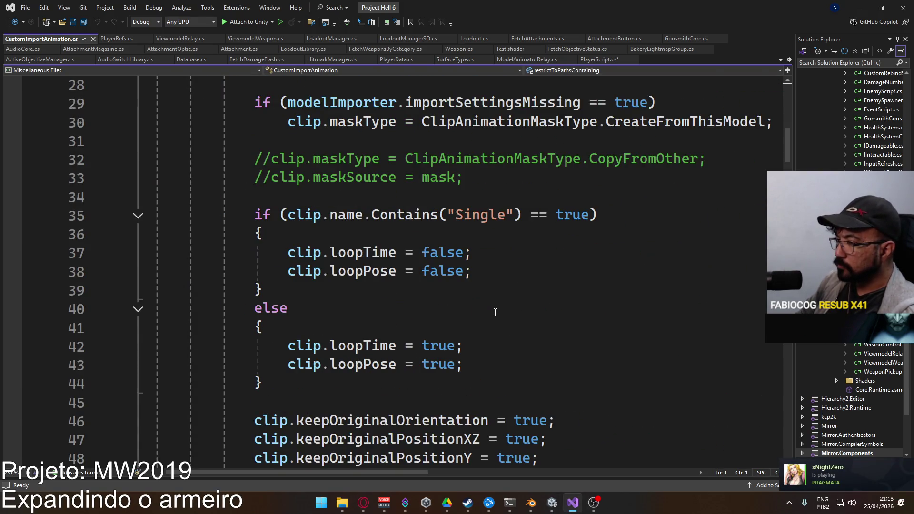
scroll(494, 313, down, 3)
scroll(491, 315, up, 4)
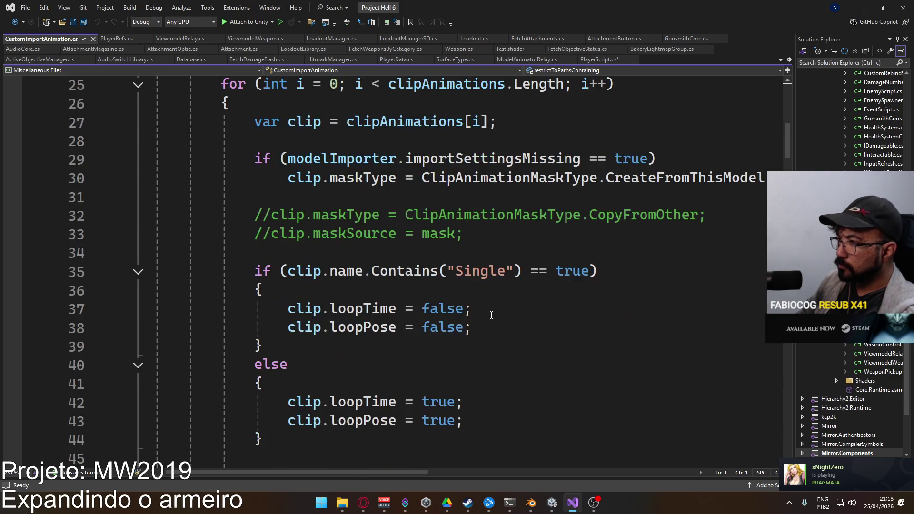
click(547, 233)
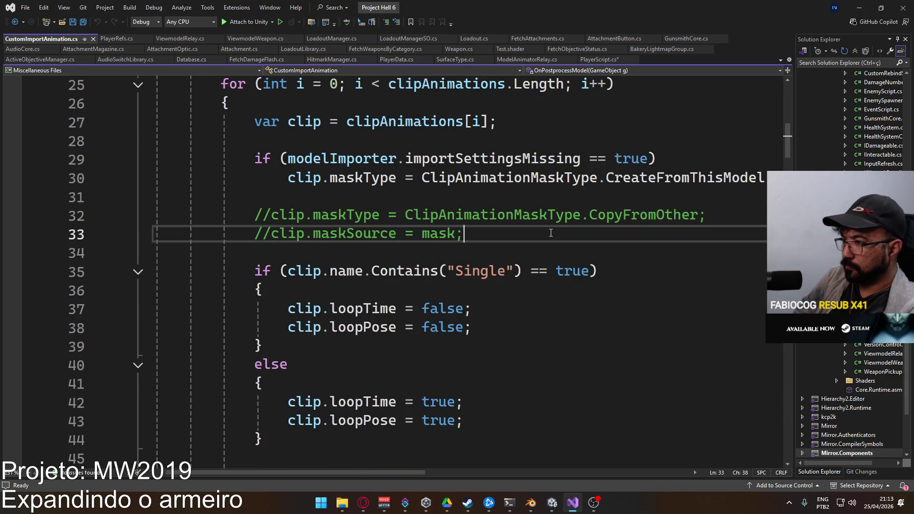
key(Return)
key(Return)
text(uf)
key(BackSpace)
key(BackSpace)
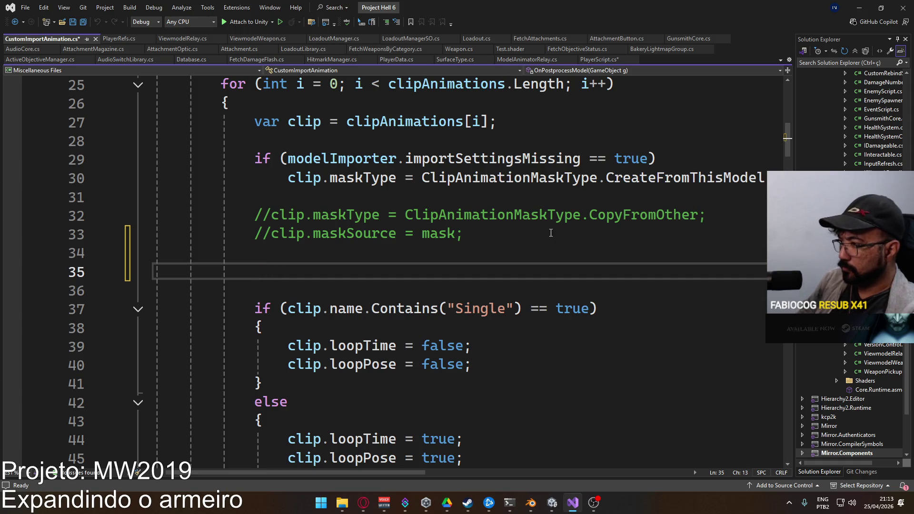
Duplicate the Single name check above itself and change it to check for 'Clamp'.
drag(597, 309, 254, 310)
key(ctrl+c)
click(327, 254)
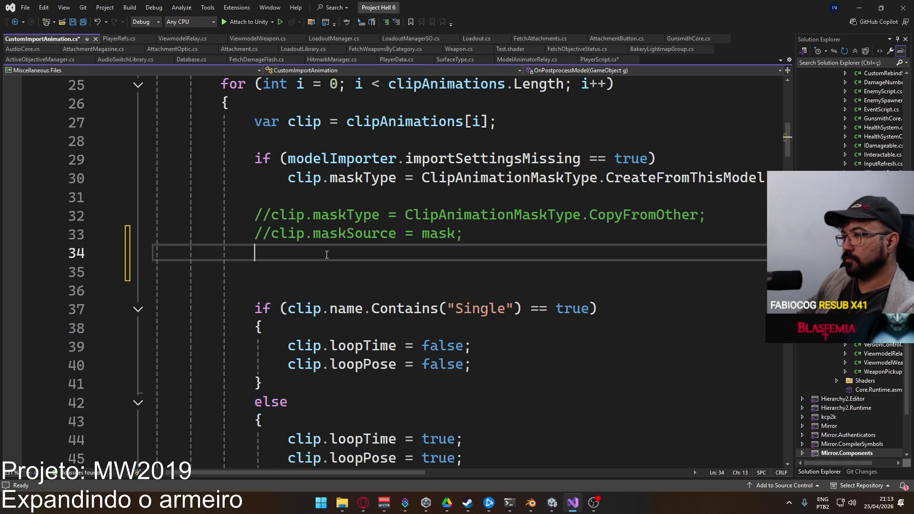
key(ctrl+v)
double_click(479, 271)
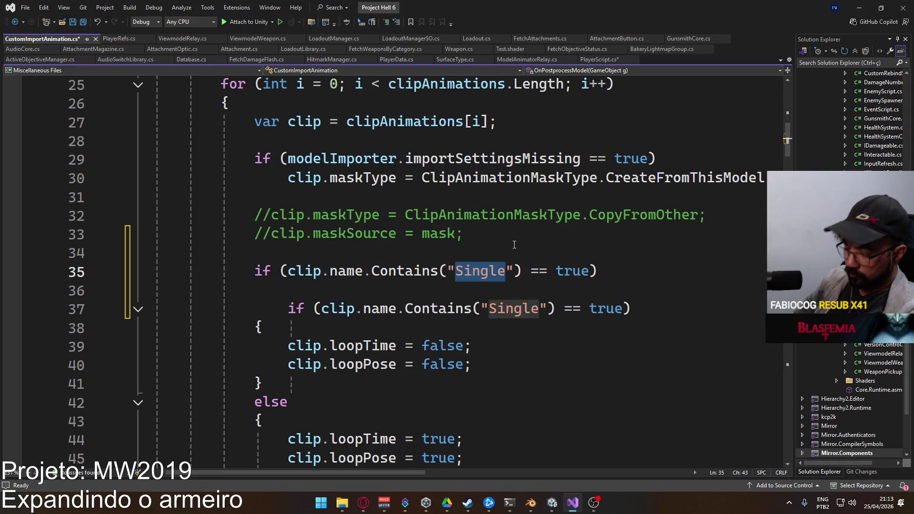
text(Clamp)
key(End)
key(Down)
key(Down)
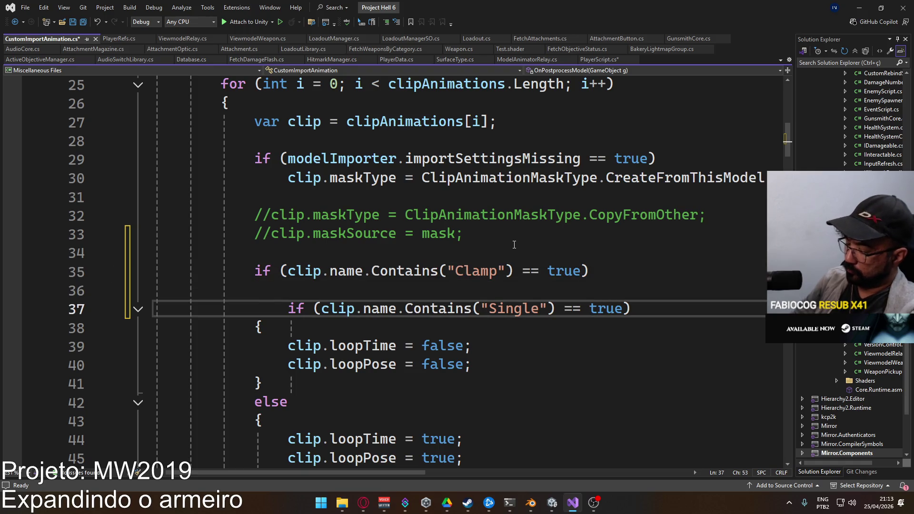
key(shift+Tab)
key(Up)
key(Return)
key(Up)
Begin a 'clip.' statement under the Clamp check, then move to PlayerRefs.cs.
text(clip.wr)
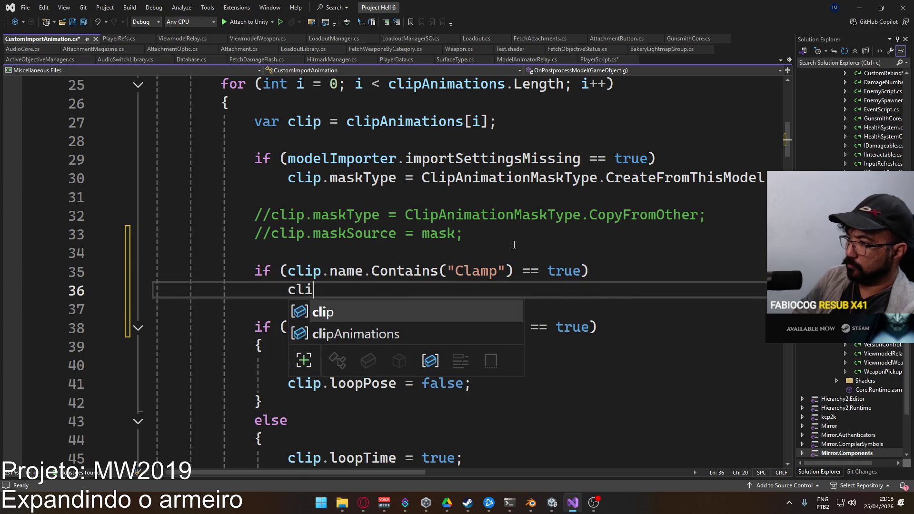
key(BackSpace)
key(BackSpace)
key(BackSpace)
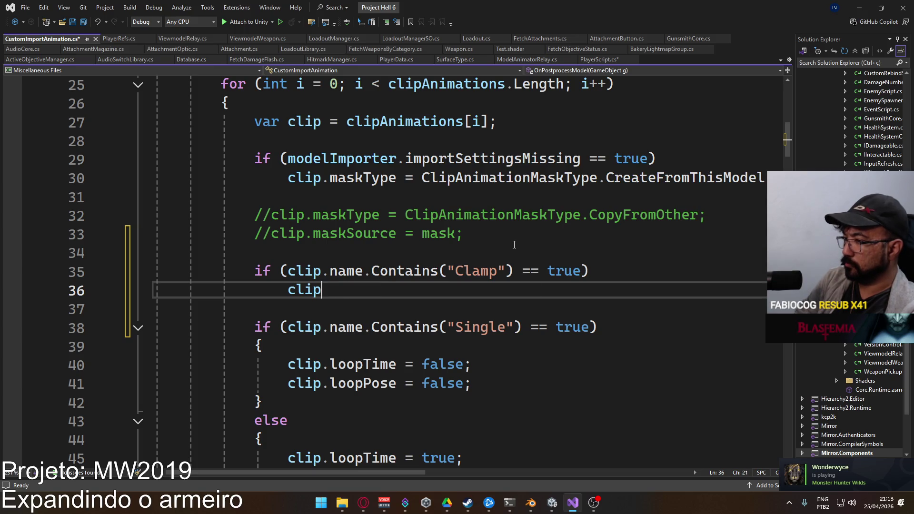
text(.)
key(BackSpace)
text(.)
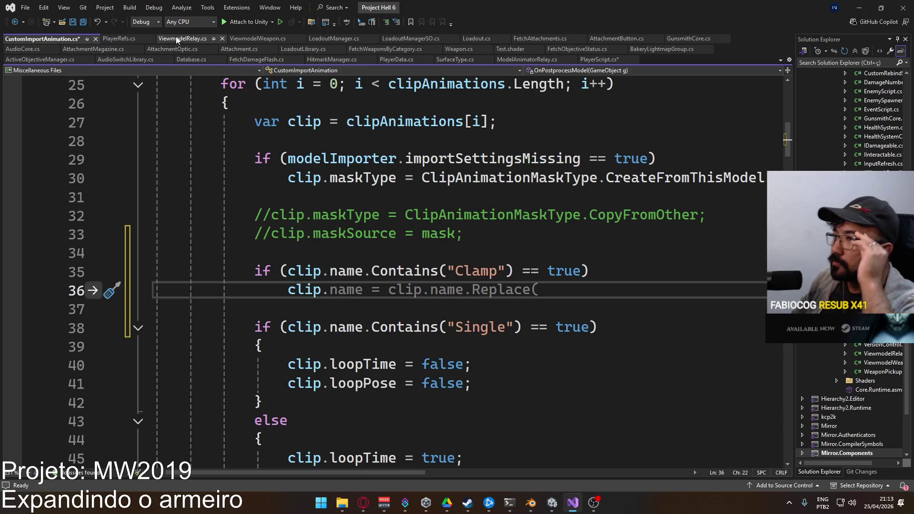
click(120, 39)
Add a scratch 'AnimationClip c = new AnimationClip();' line in PlayerRefs' Start method.
scroll(436, 324, down, 3)
click(430, 347)
key(Return)
key(Return)
text(AnimationCLip)
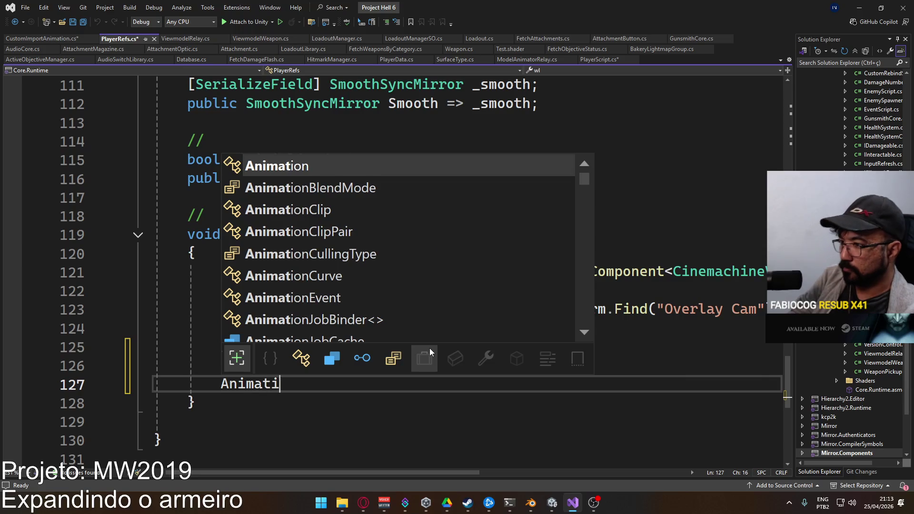
text( c = new A)
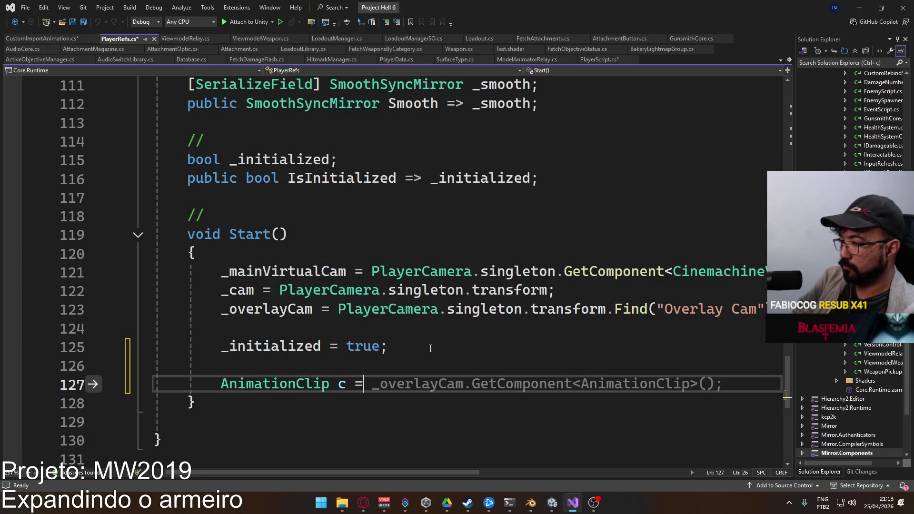
text(Ni)
key(BackSpace)
key(BackSpace)
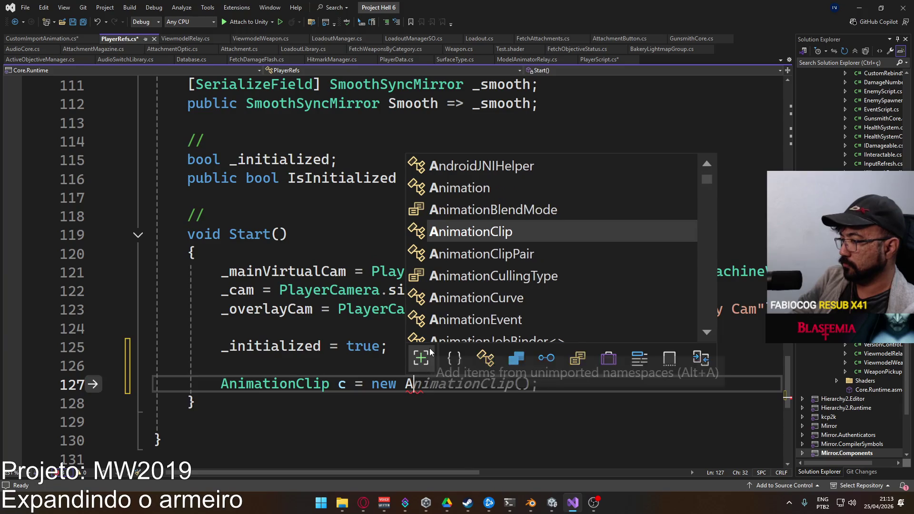
key(Tab)
key(Tab)
key(Return)
Write a test line 'c.wrapMode = WrapMode.ClampForever' using IntelliSense.
text(c.)
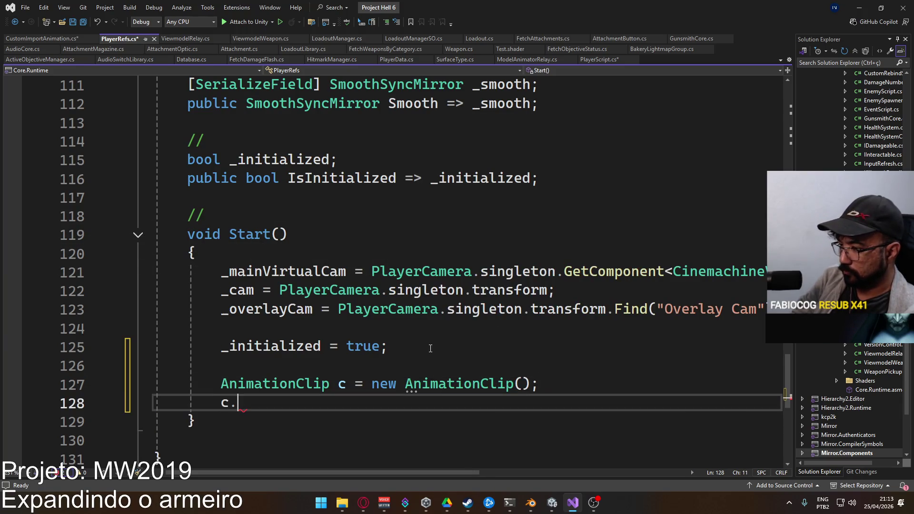
text(Clea)
key(BackSpace)
key(BackSpace)
key(BackSpace)
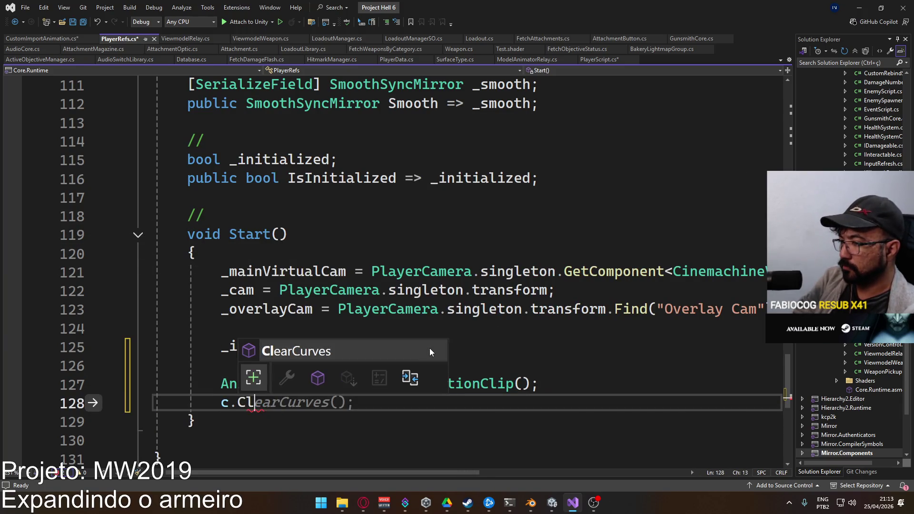
text(wra)
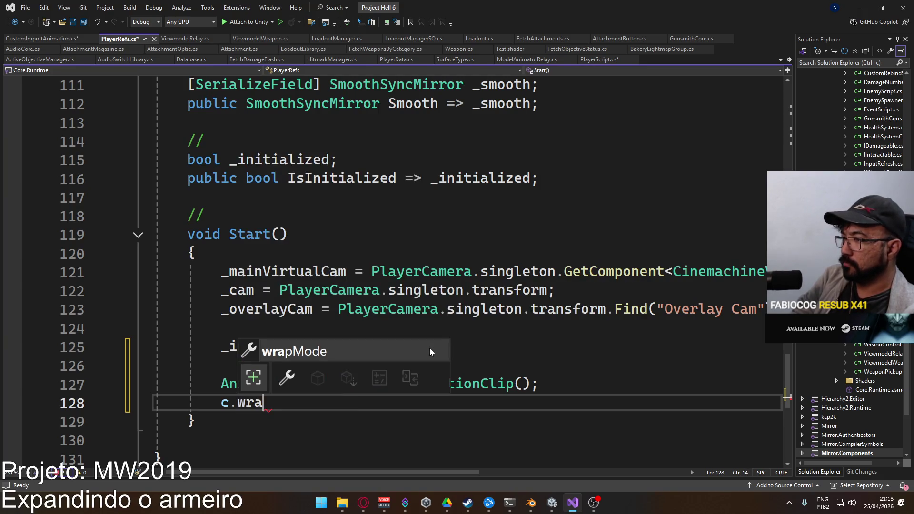
key(Tab)
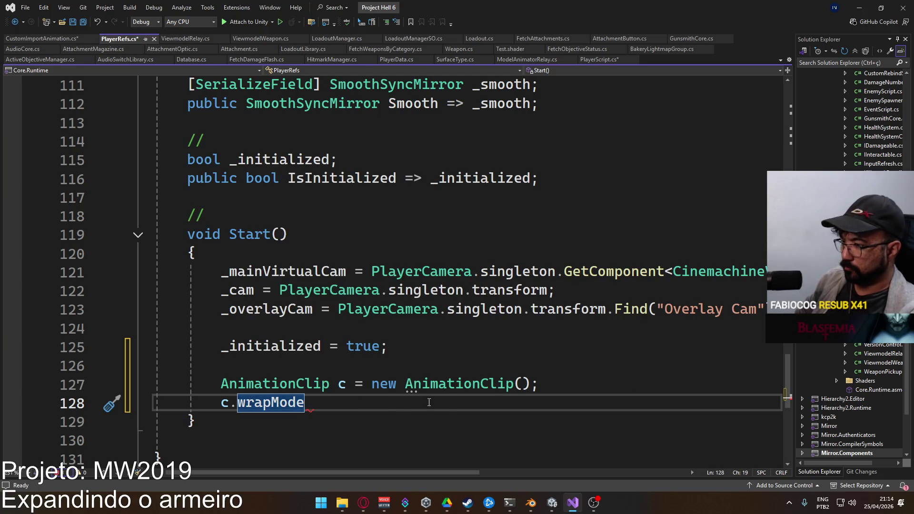
mouse_move(287, 409)
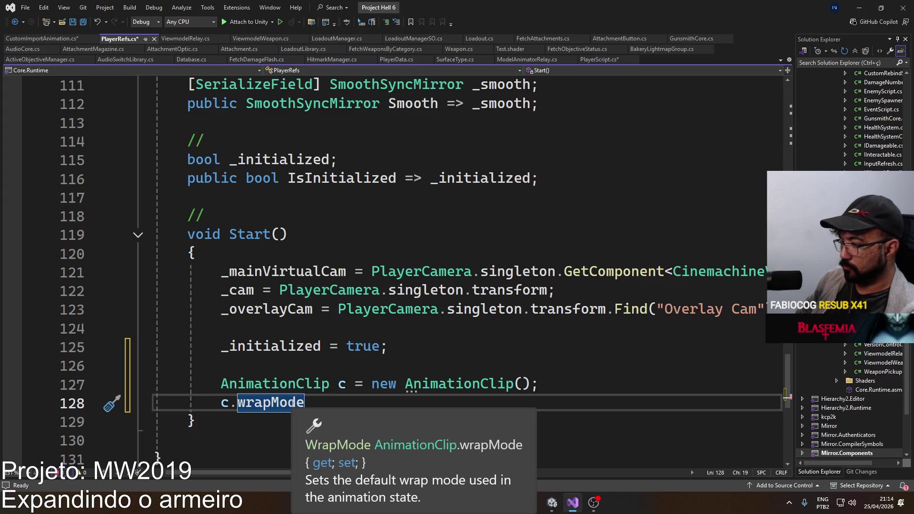
text(= )
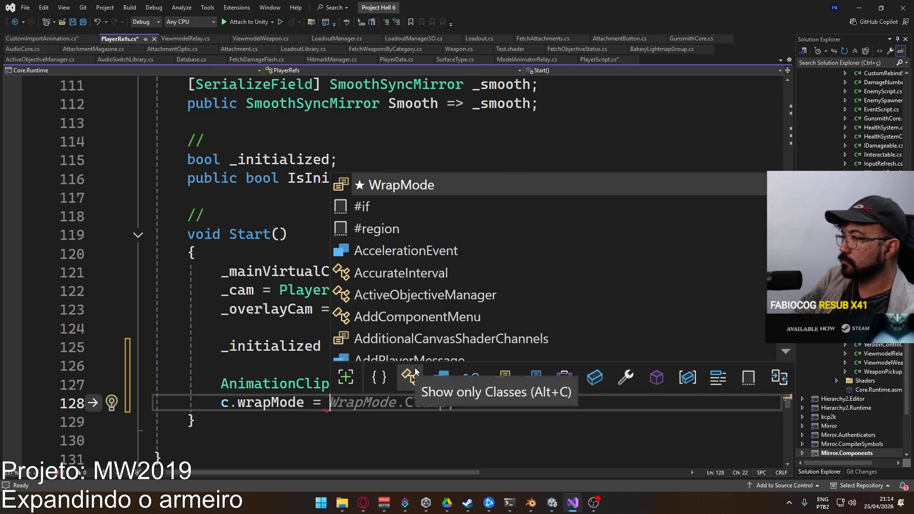
text(.)
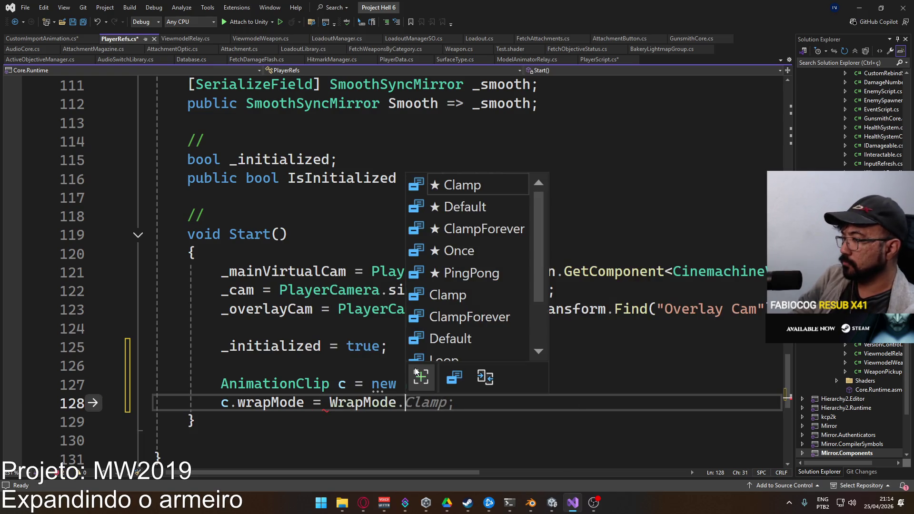
click(458, 232)
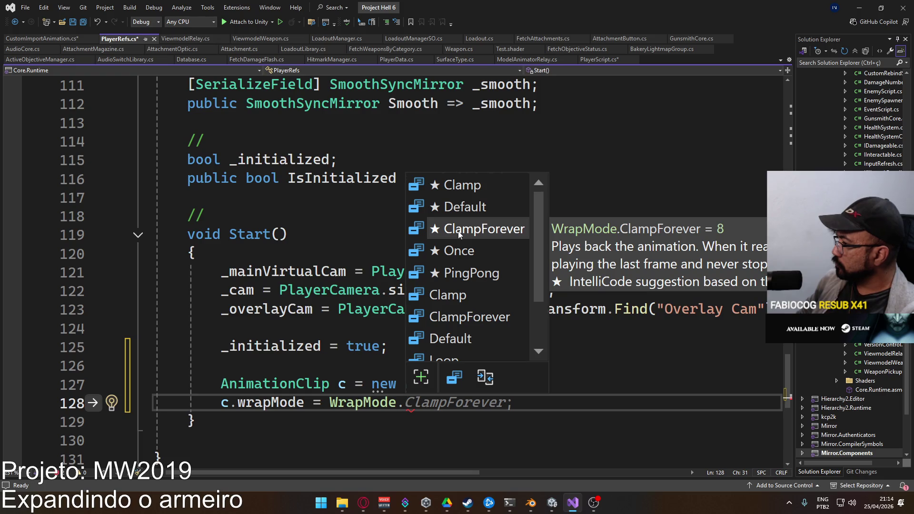
double_click(458, 230)
Delete both scratch test lines and return to CustomImportAnimation.cs.
drag(506, 404, 221, 405)
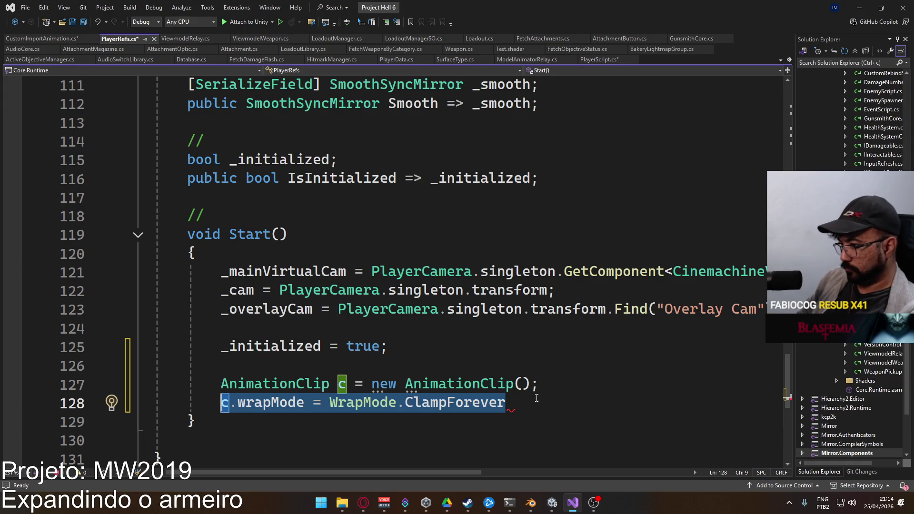
mouse_move(546, 402)
mouse_down()
mouse_move(152, 385)
mouse_move(153, 366)
mouse_up()
key(Delete)
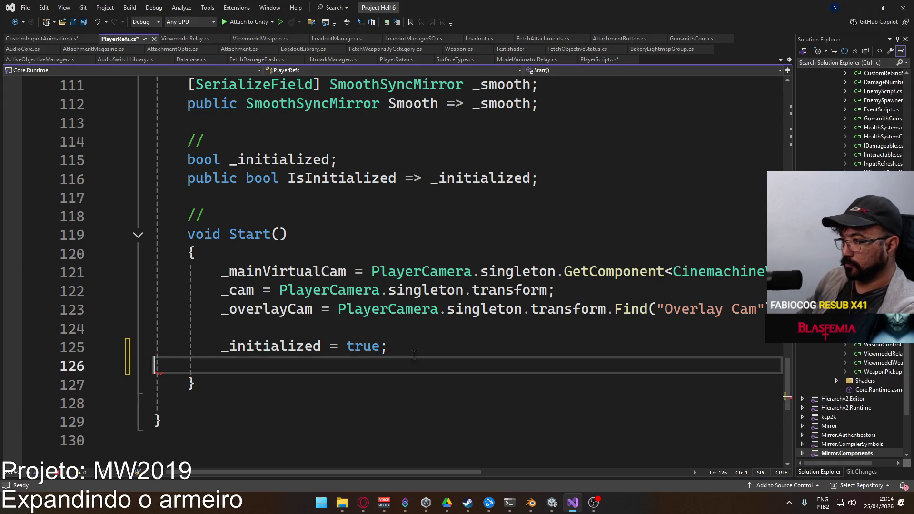
key(Up)
key(End)
click(49, 35)
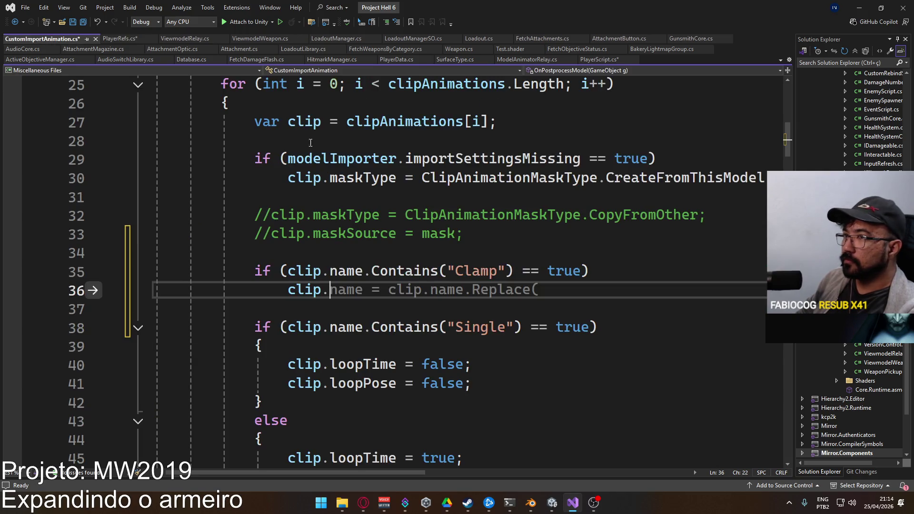
Make line 36 read 'clip.wrapMode = WrapMode.ClampForever;' and save CustomImportAnimation.cs.
key(shift+Home)
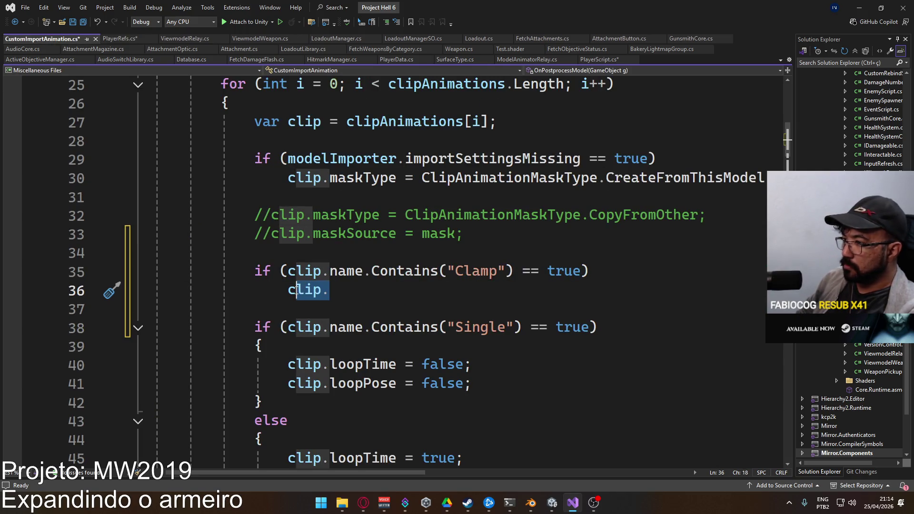
text(c)
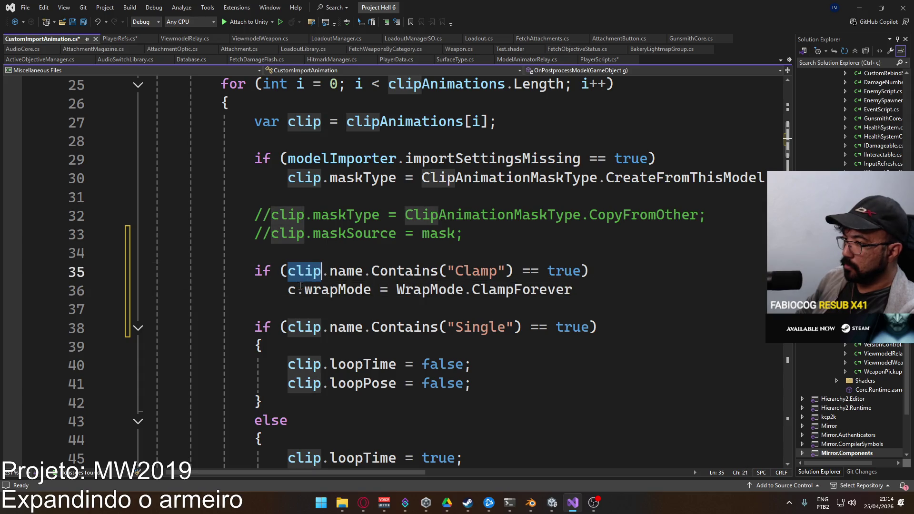
key(Tab)
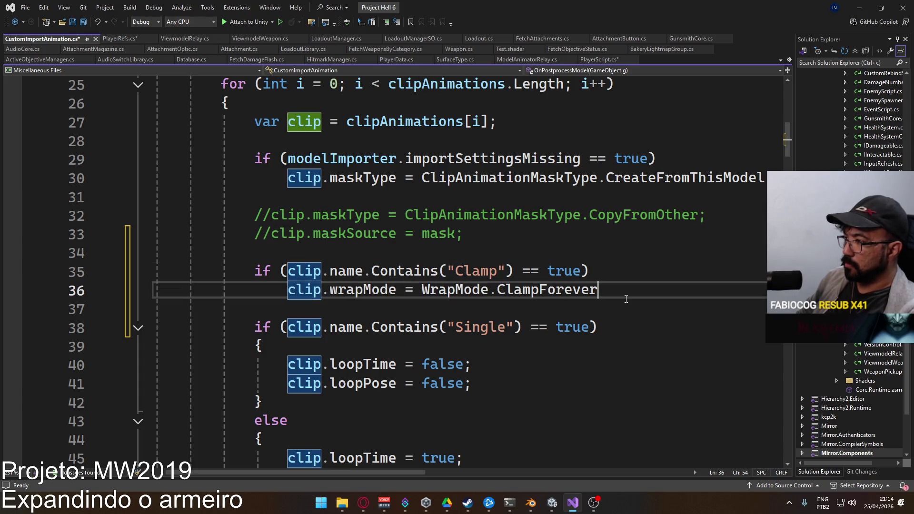
text(;)
key(ctrl+s)
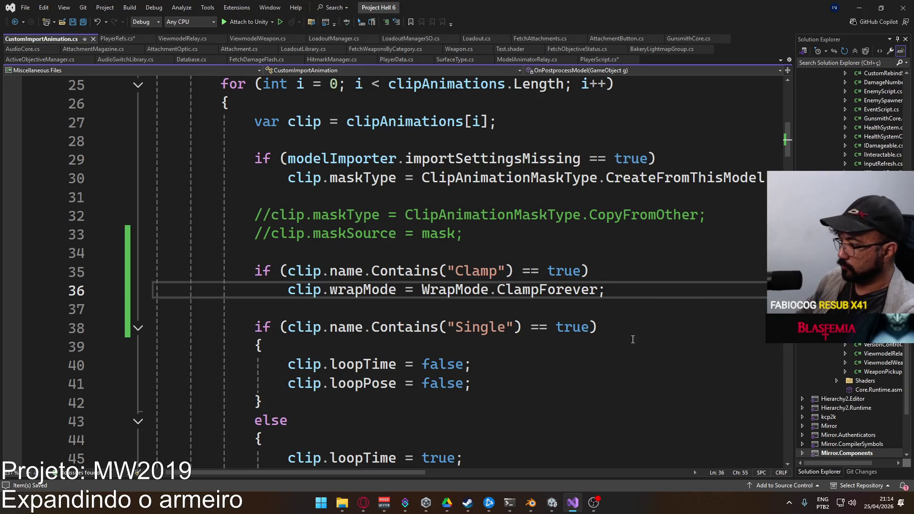
mouse_move(536, 510)
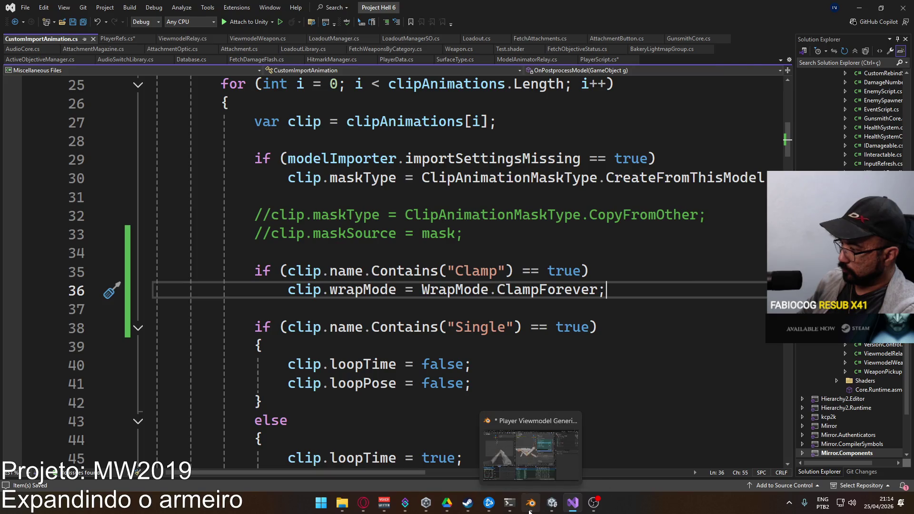
click(531, 508)
Show the Animator's Layers list and open the Player prefab from Assets/Core/Runtime/Prefabs.
click(551, 510)
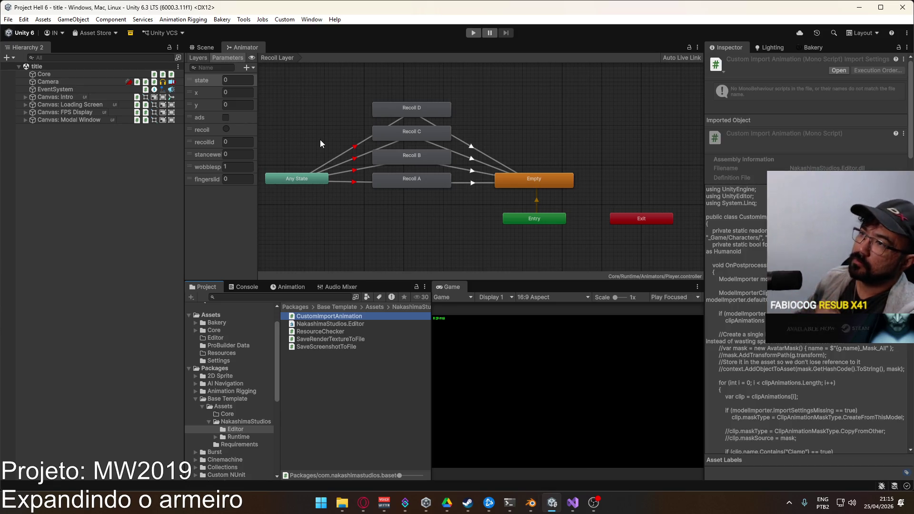
click(198, 58)
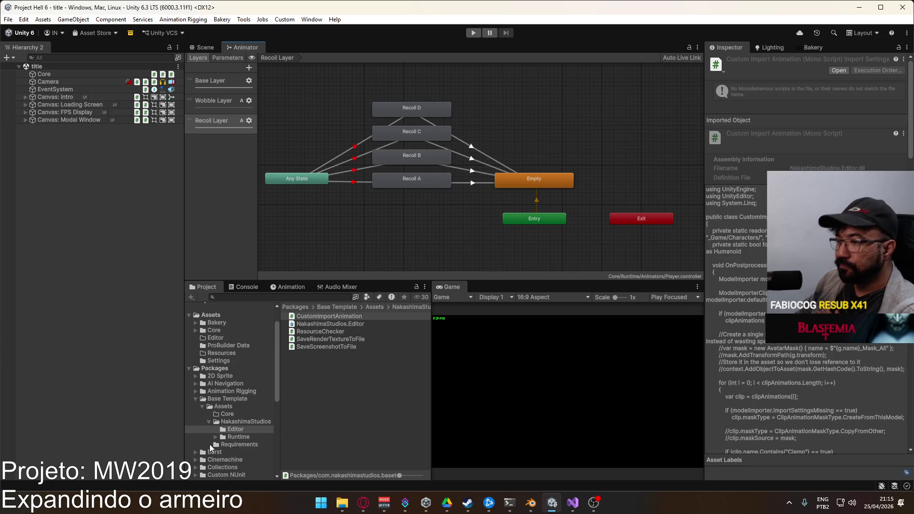
scroll(209, 400, up, 3)
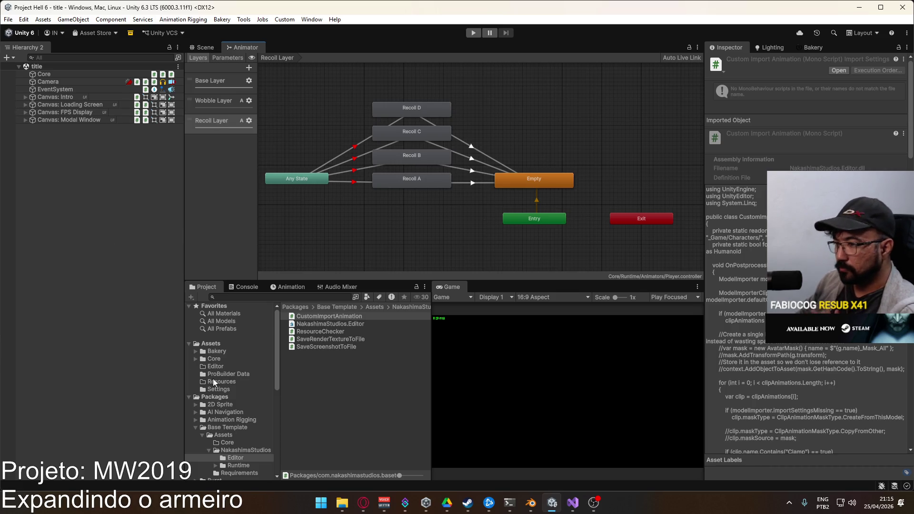
scroll(232, 394, down, 3)
click(189, 369)
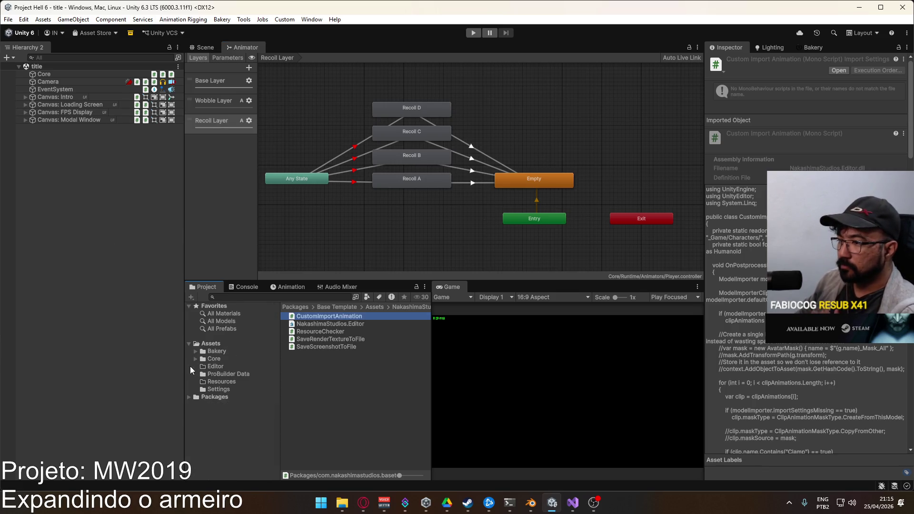
click(196, 359)
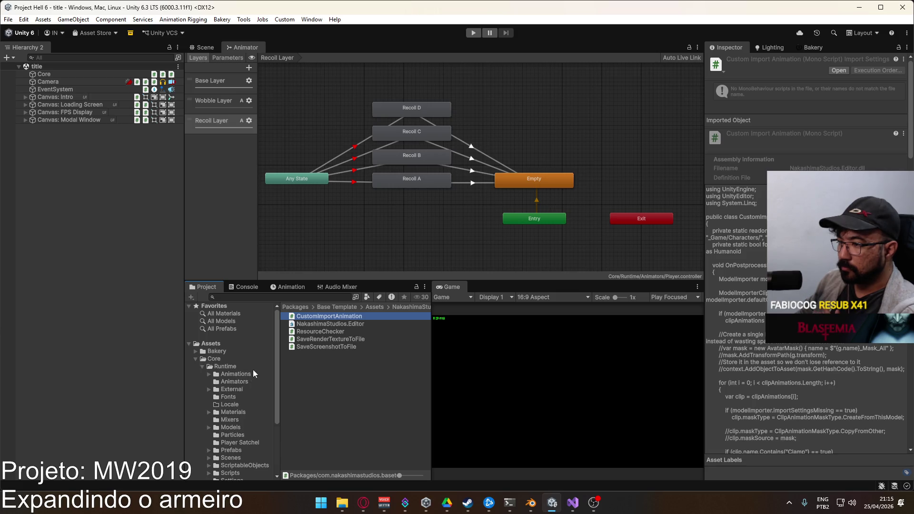
scroll(276, 448, down, 5)
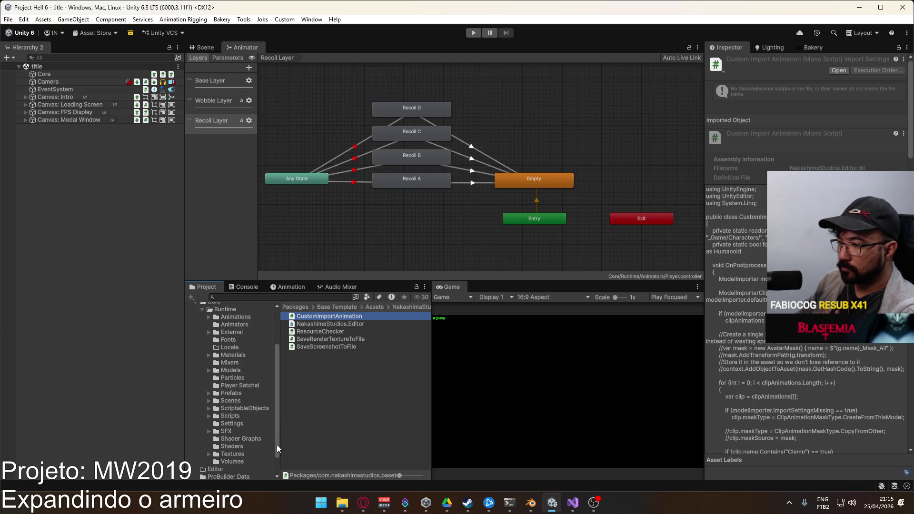
click(231, 402)
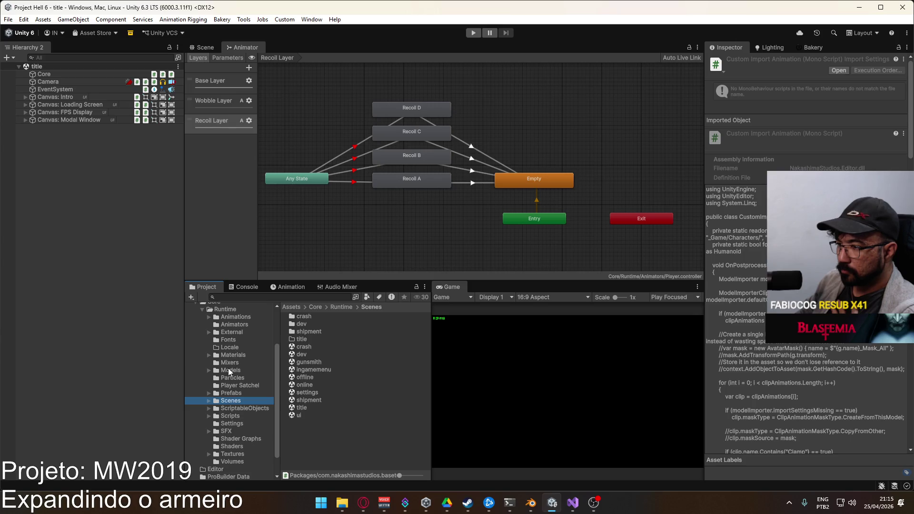
click(230, 393)
double_click(301, 407)
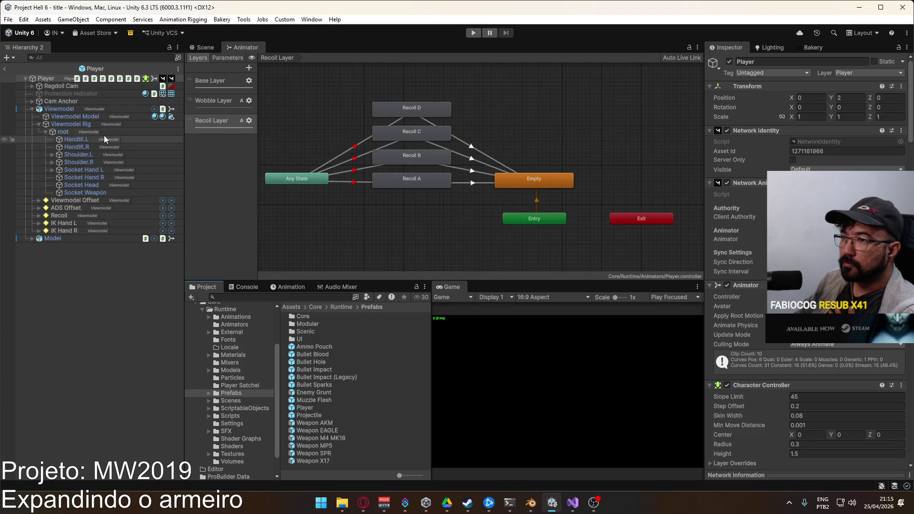
Select Viewmodel, show the ADS layer graph, and peek inside the Primary (ADS Tree) blend tree.
click(71, 109)
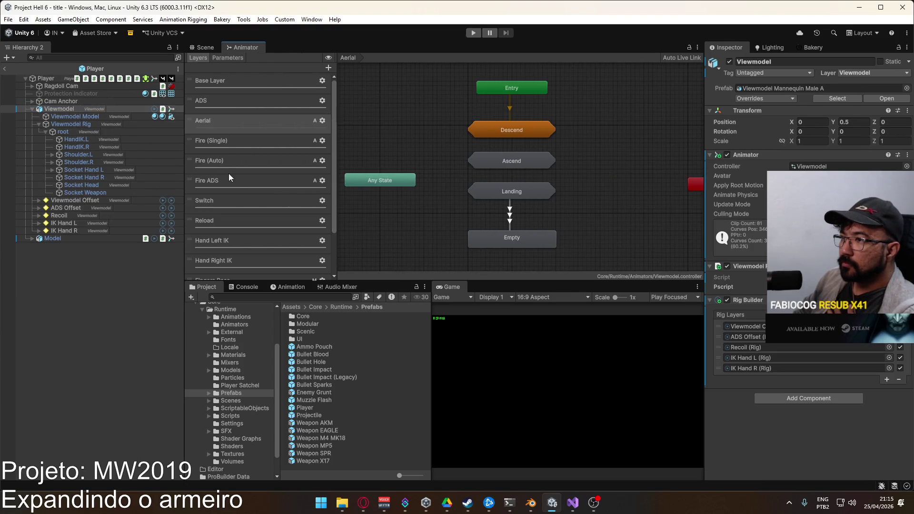
click(252, 99)
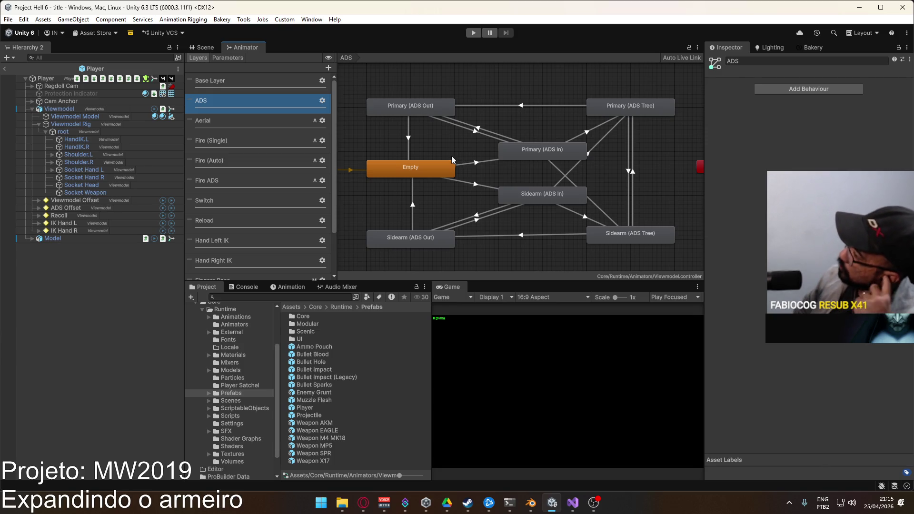
mouse_move(449, 156)
mouse_down()
mouse_move(438, 157)
mouse_move(581, 144)
mouse_move(423, 188)
mouse_move(372, 176)
mouse_up()
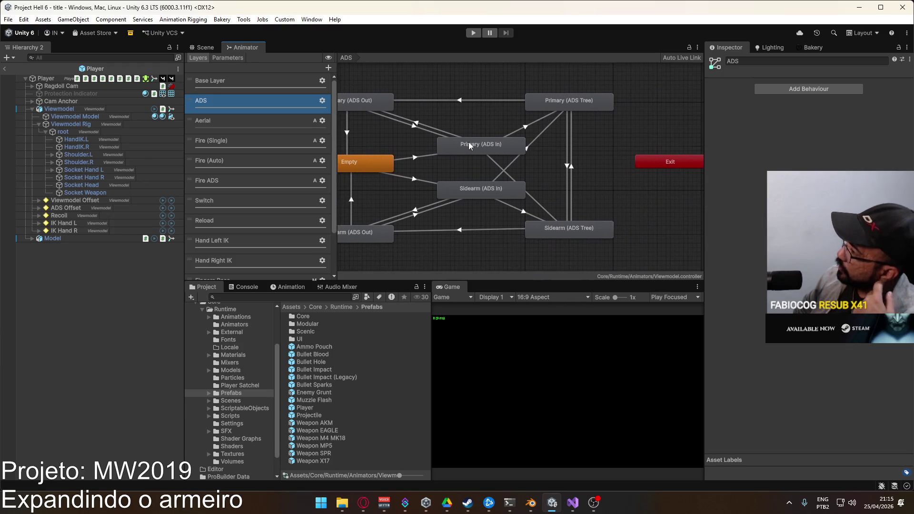
double_click(559, 103)
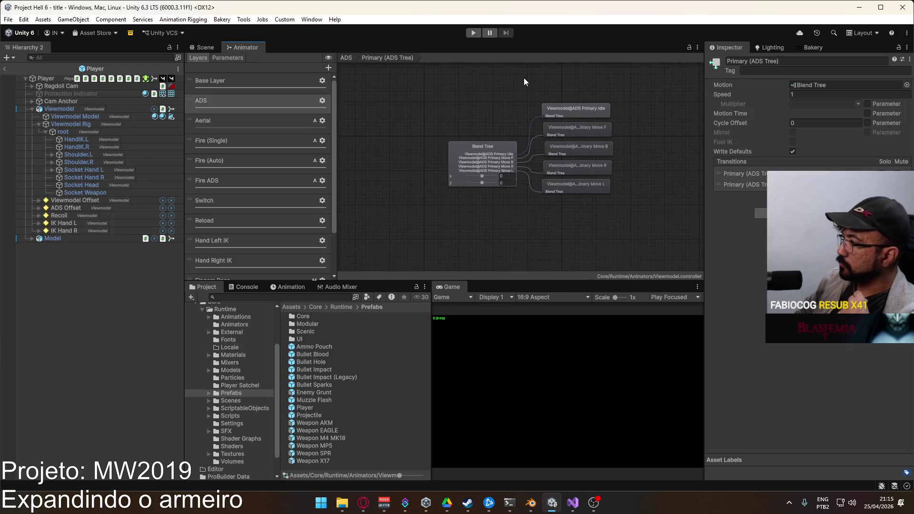
click(465, 146)
Move the ADS layer directly after Base Layer and open its layer settings.
mouse_move(499, 114)
mouse_down()
mouse_move(468, 149)
mouse_move(510, 142)
mouse_up()
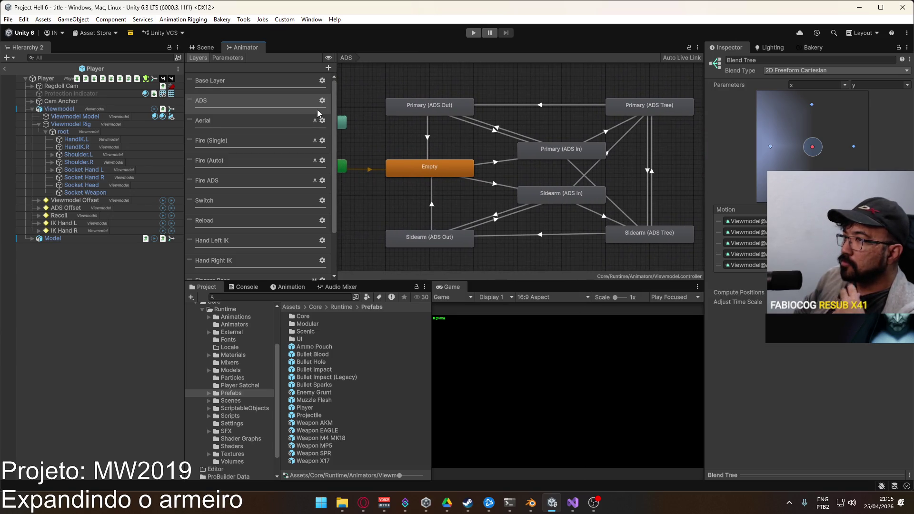
scroll(287, 161, down, 5)
scroll(281, 185, up, 5)
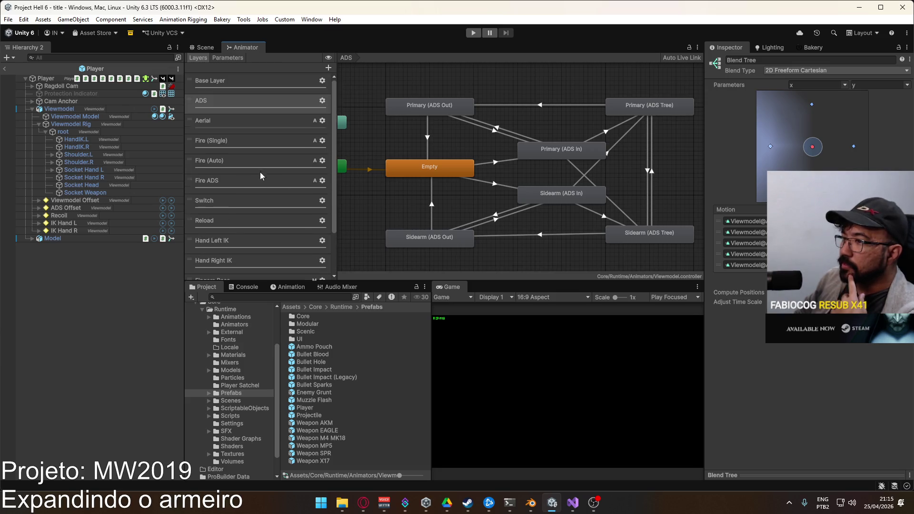
mouse_move(193, 112)
mouse_down()
mouse_move(235, 239)
mouse_move(250, 340)
mouse_move(260, 268)
mouse_move(257, 64)
mouse_move(237, 119)
mouse_move(239, 101)
mouse_up()
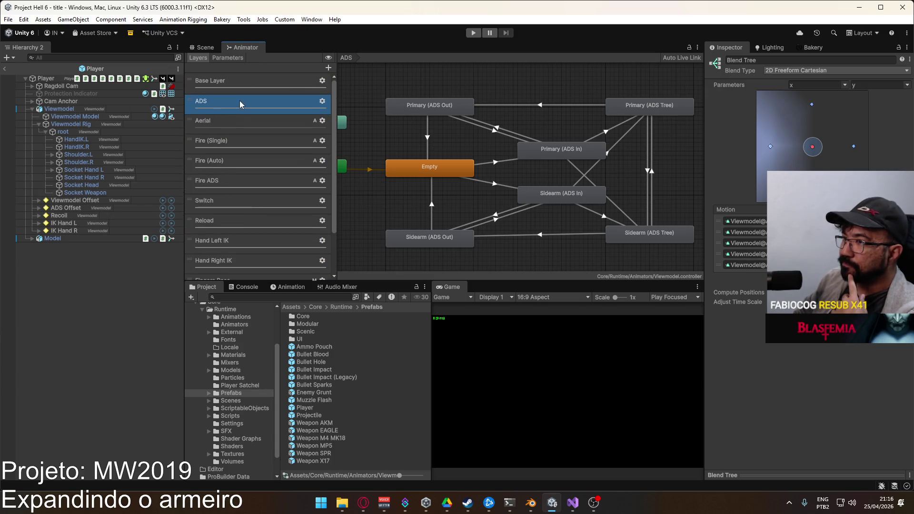
click(321, 100)
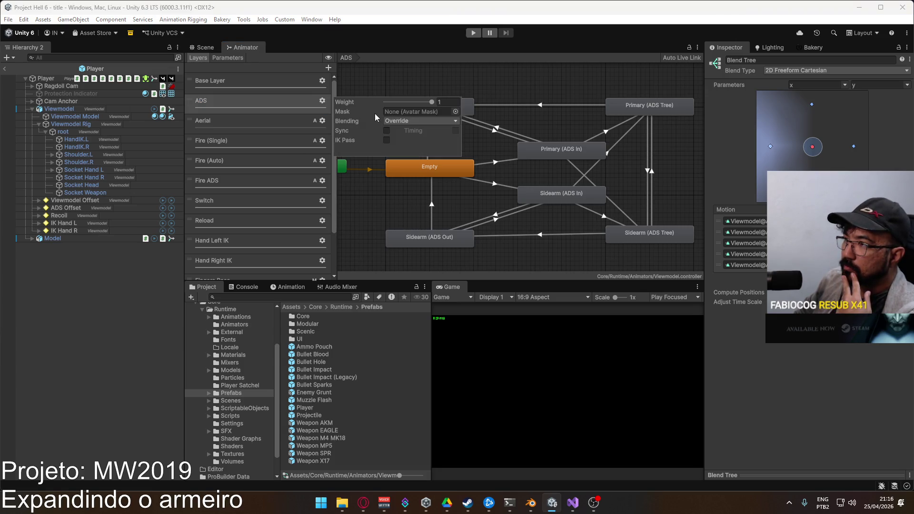
Rename the existing ADS layer to 'ADS Old'.
double_click(252, 110)
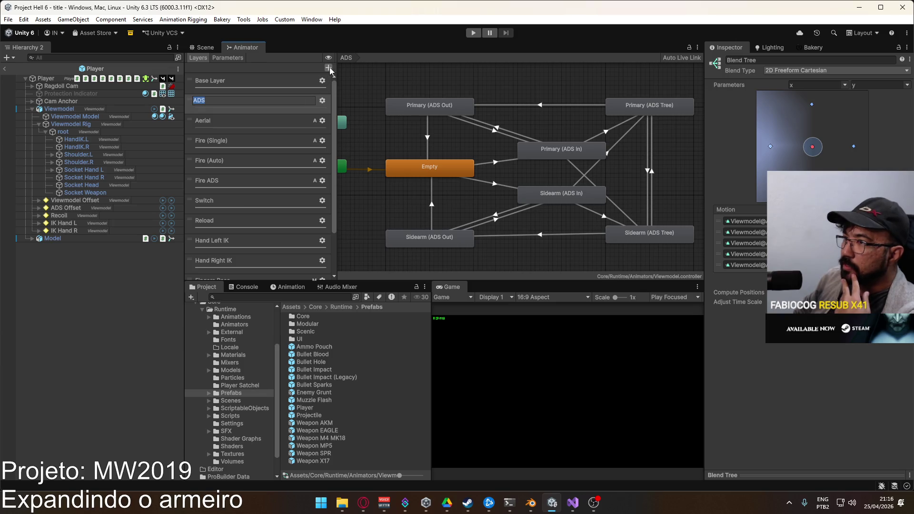
key(End)
text(Old)
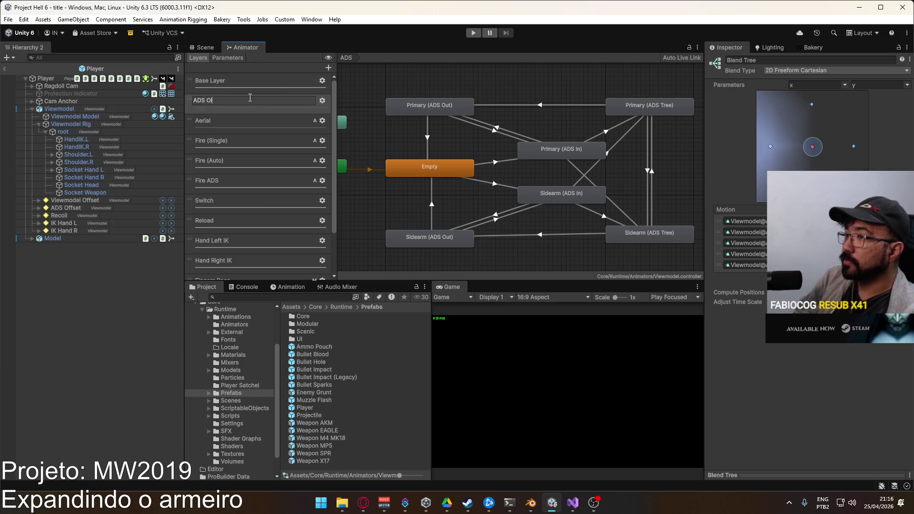
key(Return)
Add a new layer, move it just below Base Layer, and name it 'ADS'.
click(329, 68)
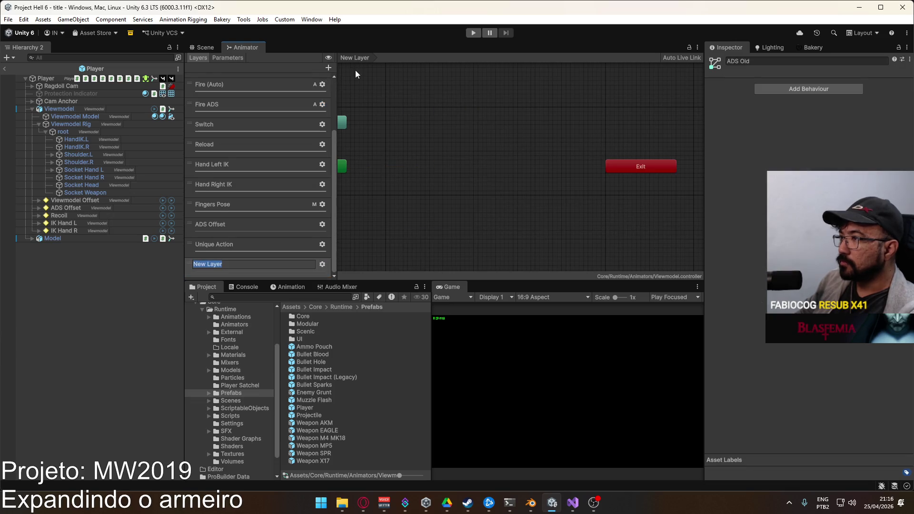
mouse_move(188, 269)
mouse_down()
mouse_move(246, 118)
mouse_move(242, 83)
mouse_move(273, 64)
mouse_move(238, 93)
mouse_move(243, 110)
mouse_up()
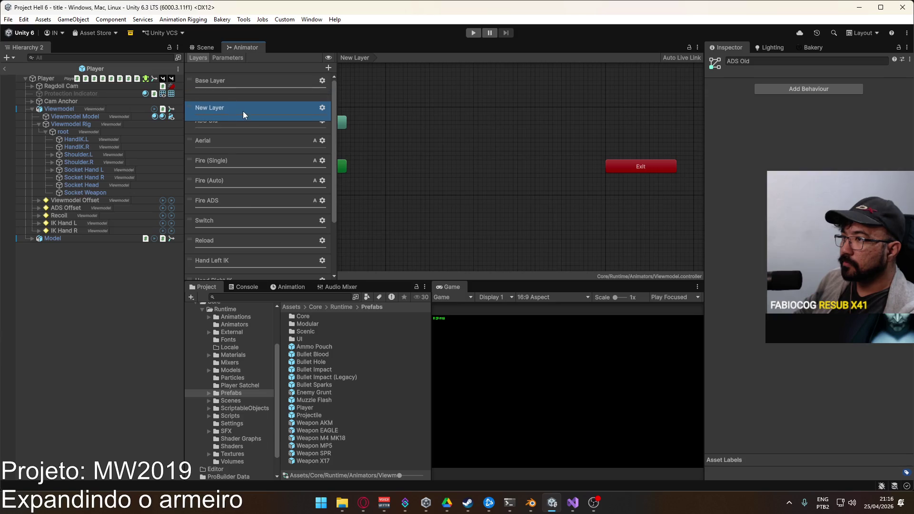
double_click(270, 100)
text(ADS)
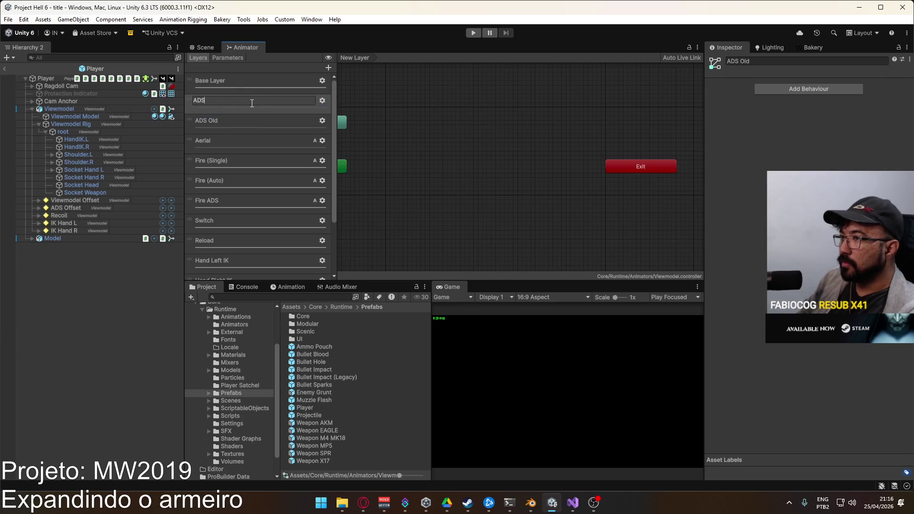
key(Return)
click(321, 100)
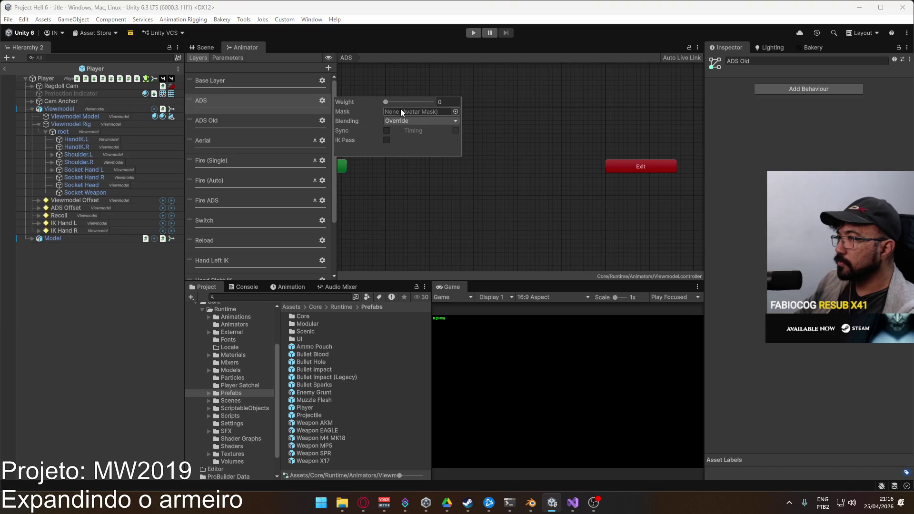
click(498, 148)
Create a first empty state, New State, in the ADS layer graph.
right_click(475, 162)
mouse_move(483, 166)
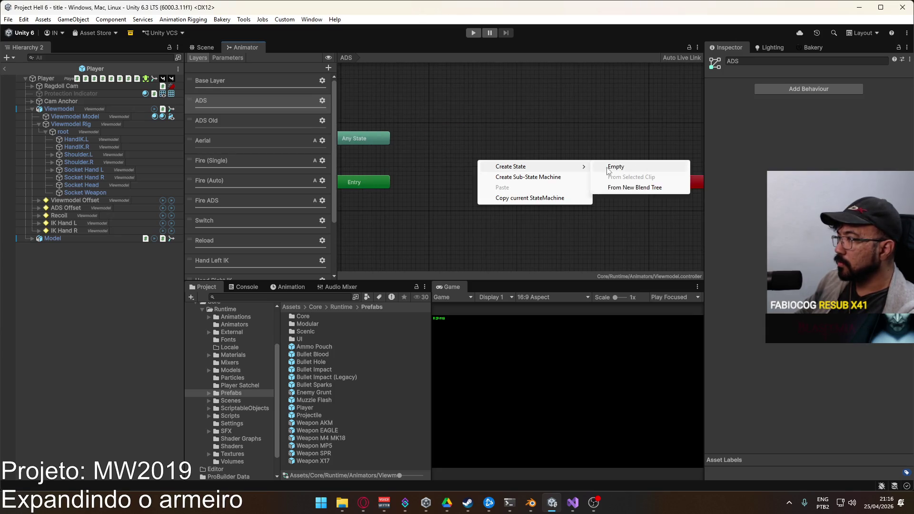
click(616, 169)
mouse_move(520, 171)
mouse_down()
mouse_move(512, 183)
mouse_move(521, 179)
mouse_up()
click(498, 135)
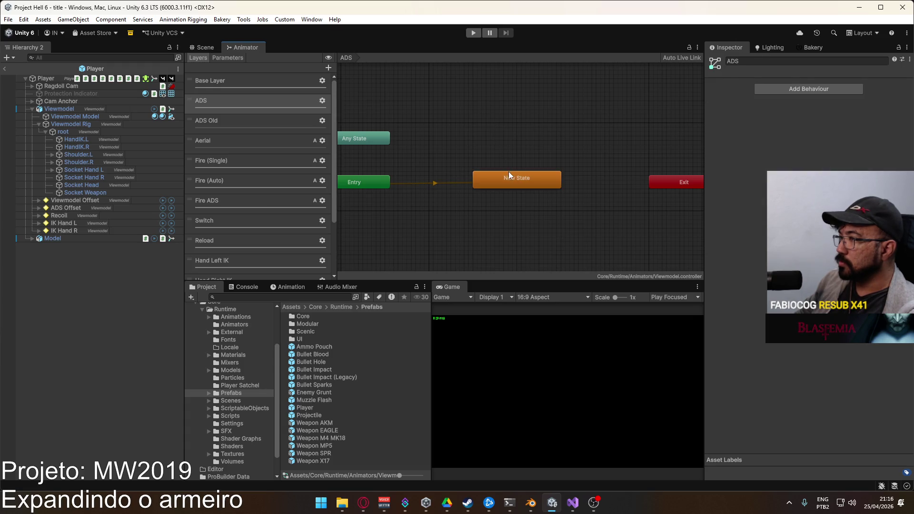
click(508, 180)
click(498, 125)
Add a second empty state, New State 0, above New State, then view the Base Layer graph.
right_click(497, 126)
click(624, 128)
click(525, 131)
mouse_move(524, 130)
mouse_down()
mouse_move(507, 130)
mouse_move(511, 141)
mouse_up()
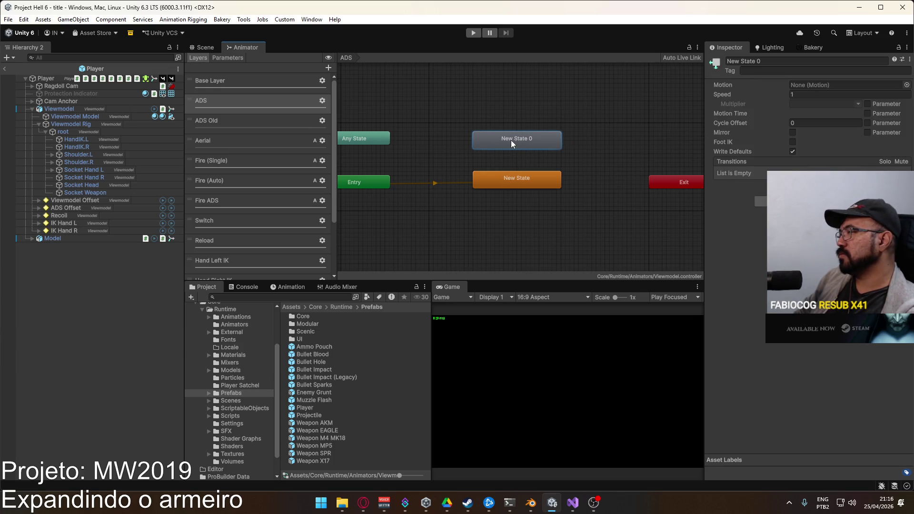
drag(506, 182, 506, 187)
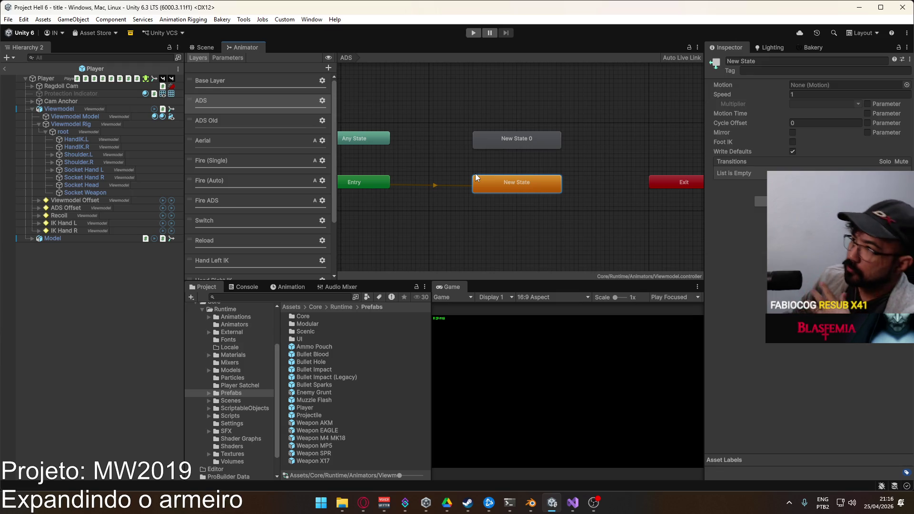
key(Up)
mouse_move(510, 160)
mouse_down()
mouse_move(564, 160)
mouse_move(564, 83)
mouse_move(547, 149)
mouse_move(568, 181)
mouse_move(559, 86)
mouse_up()
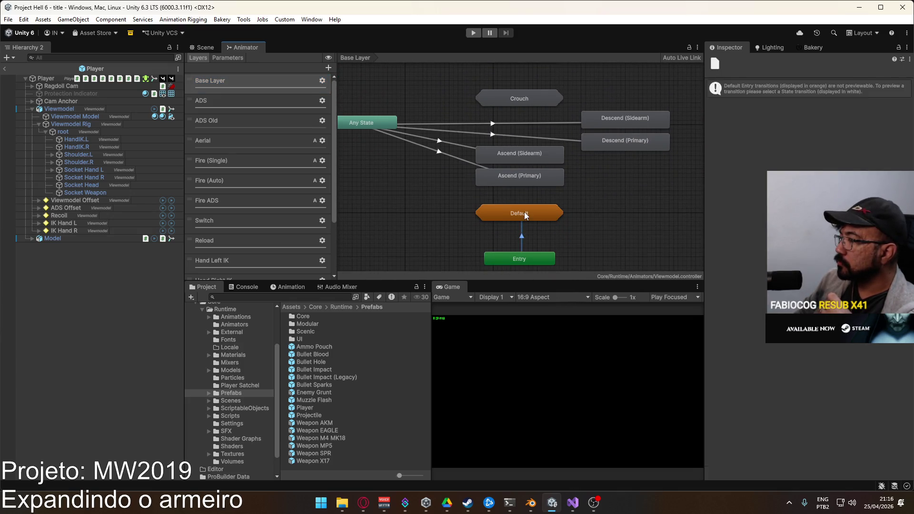
Set the ADS layer's Weight to 1 in its layer settings.
double_click(525, 211)
mouse_move(524, 175)
mouse_down()
mouse_move(481, 88)
mouse_move(413, 151)
mouse_move(519, 132)
mouse_move(564, 140)
mouse_up()
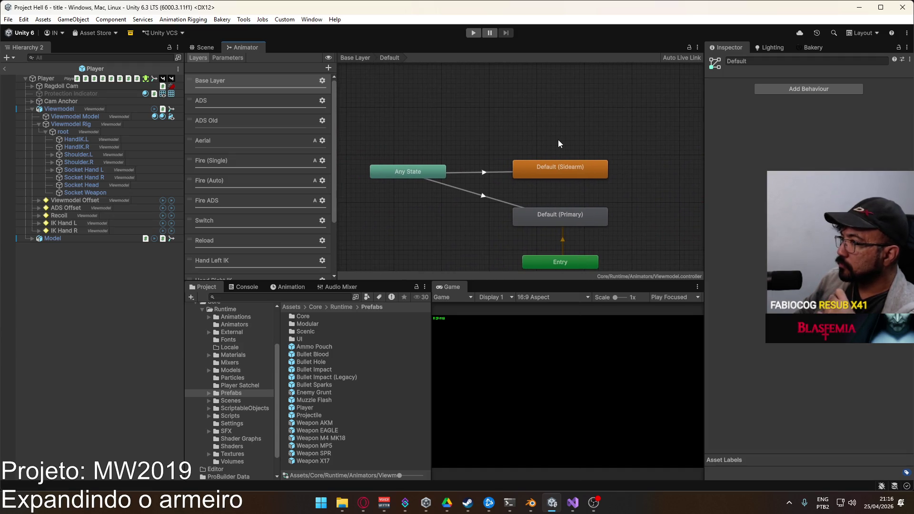
click(256, 106)
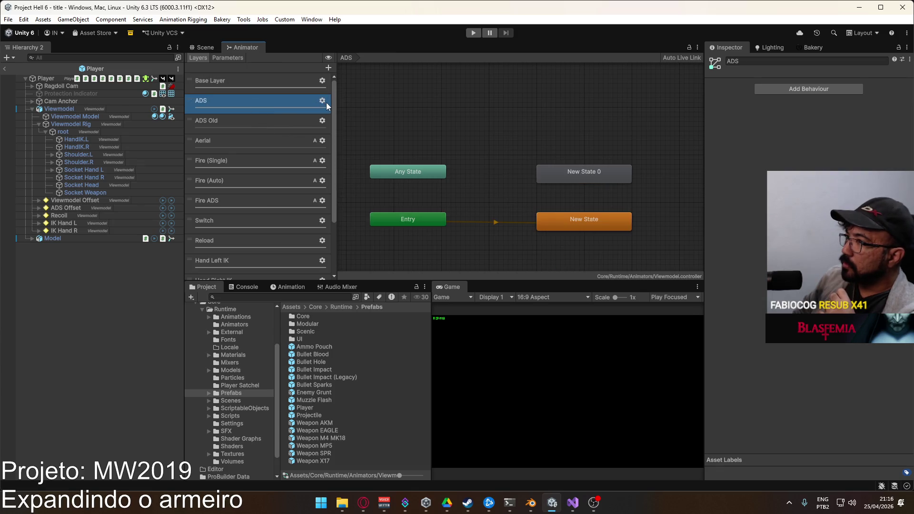
click(322, 101)
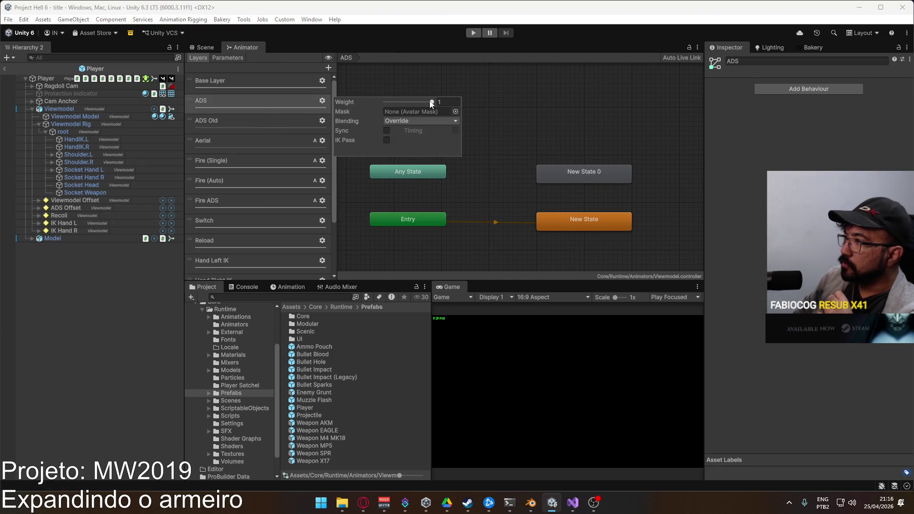
click(258, 112)
Display the ADS Old layer's states and check its layer settings.
click(298, 128)
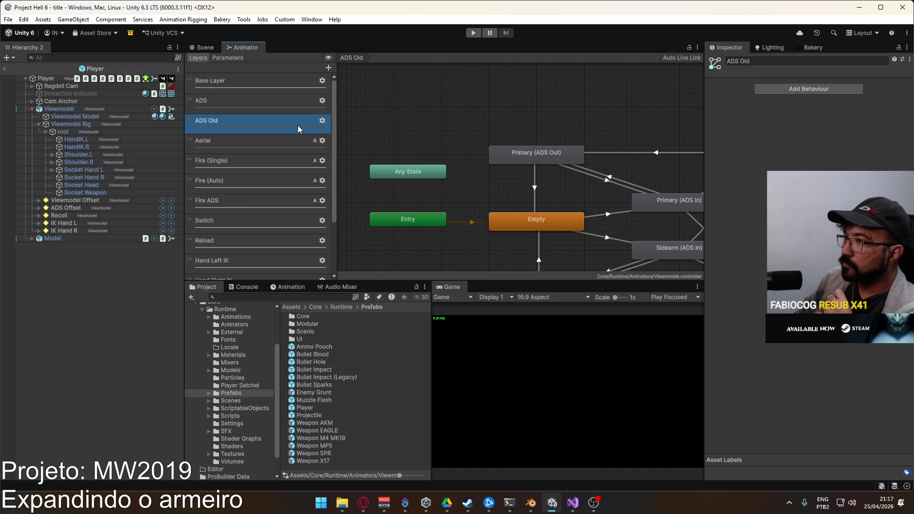
click(322, 120)
click(506, 110)
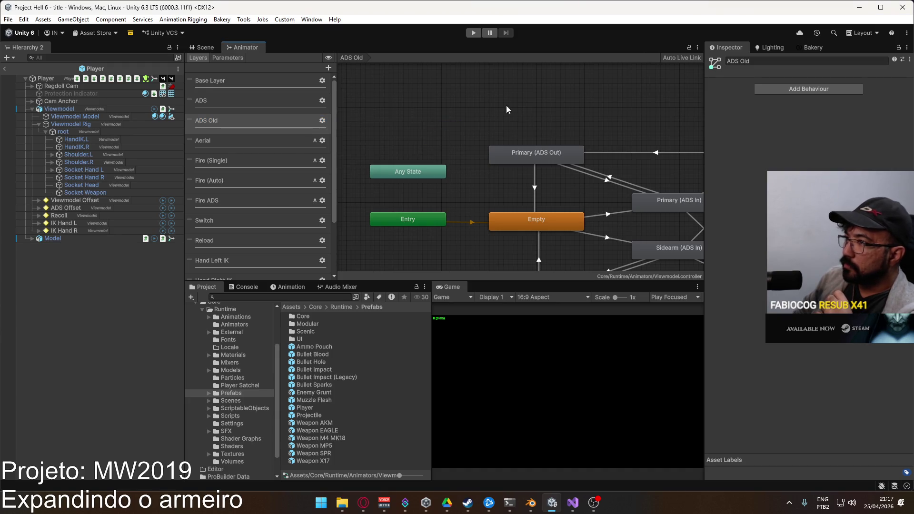
Open Animations/Viewmodel and scroll to the Primary and Sidearm ADS In/Out Single clips.
scroll(253, 400, up, 3)
click(250, 374)
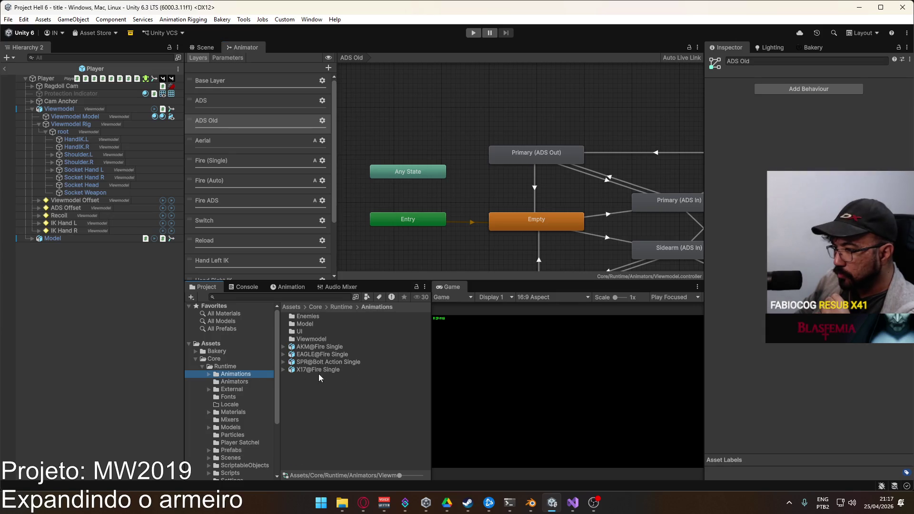
double_click(335, 339)
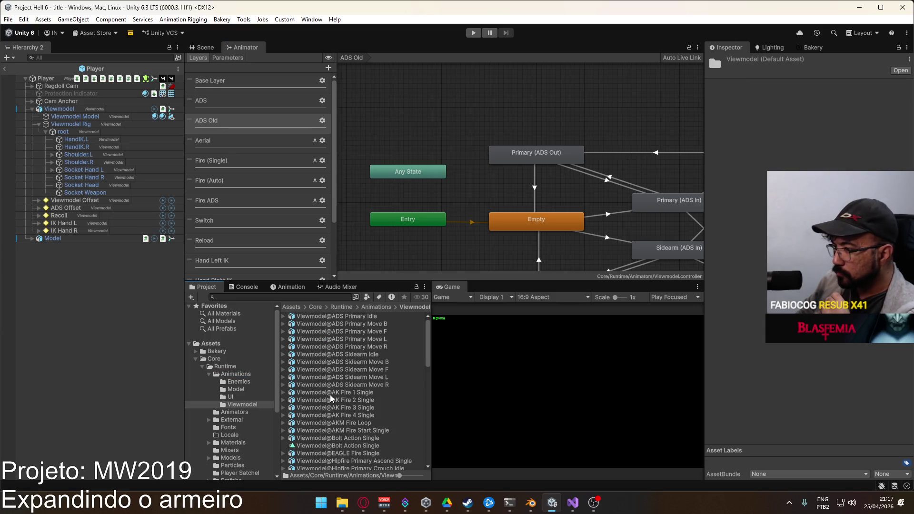
scroll(363, 371, down, 3)
scroll(372, 425, down, 3)
scroll(373, 380, up, 6)
scroll(376, 381, down, 10)
scroll(381, 390, down, 6)
scroll(381, 413, up, 10)
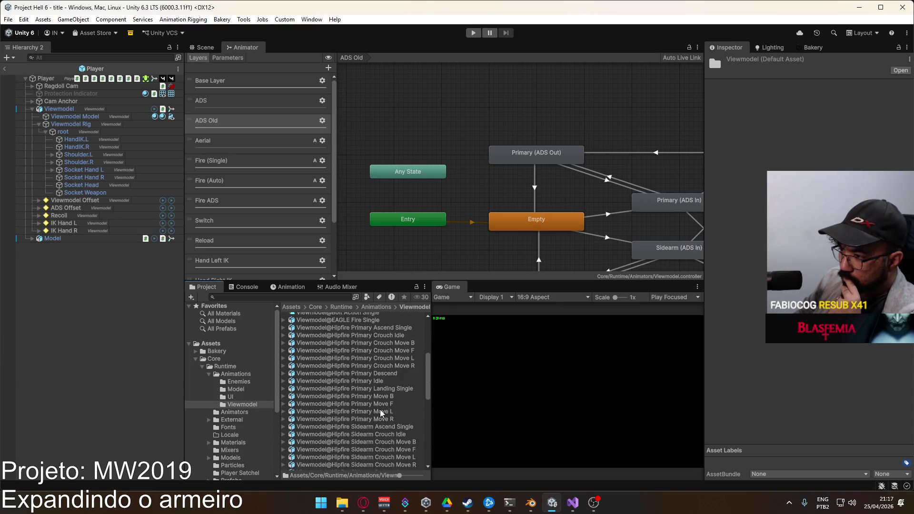
scroll(381, 413, up, 6)
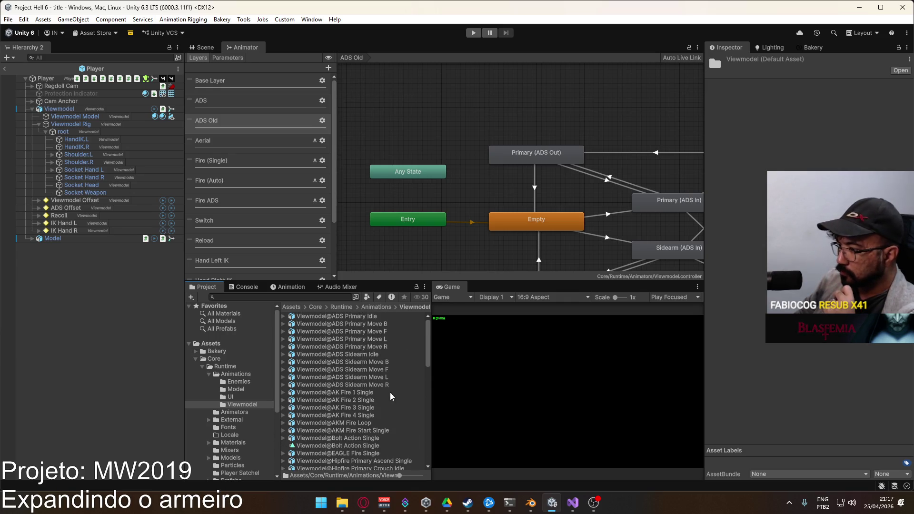
scroll(390, 400, down, 3)
scroll(388, 399, up, 2)
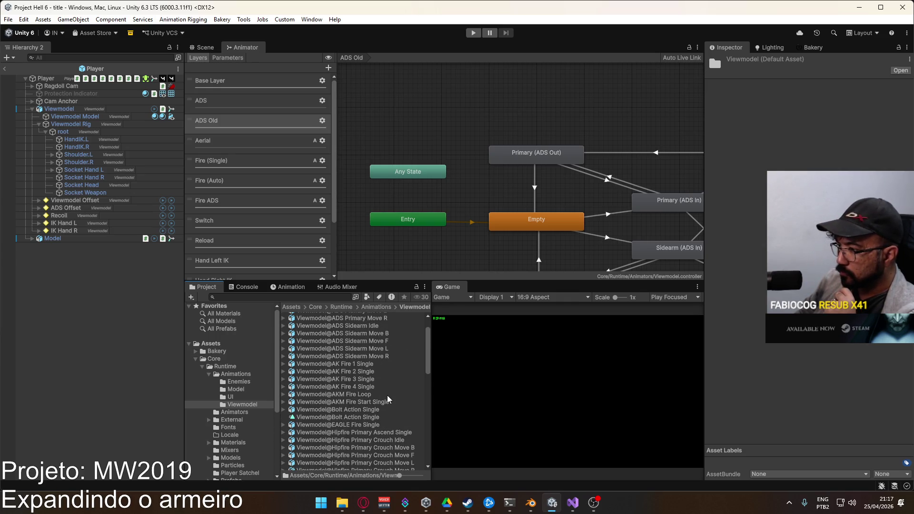
scroll(385, 391, up, 2)
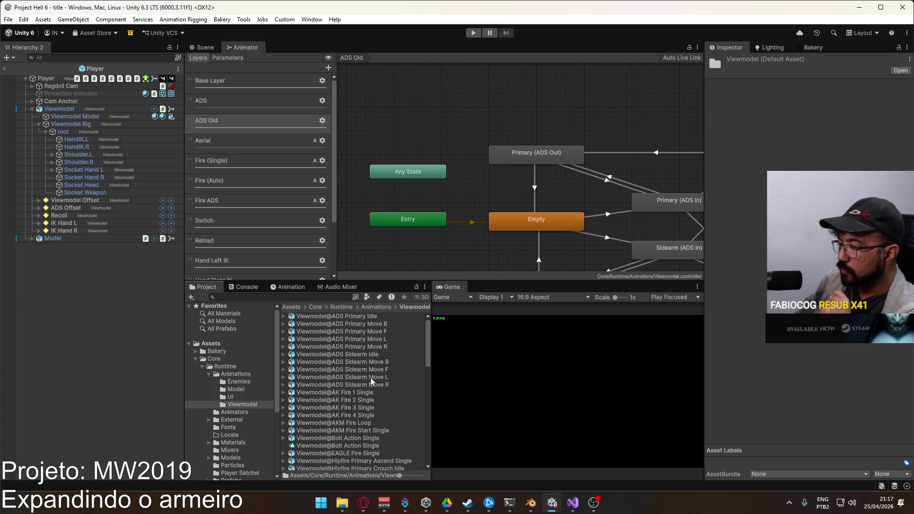
drag(428, 345, 420, 438)
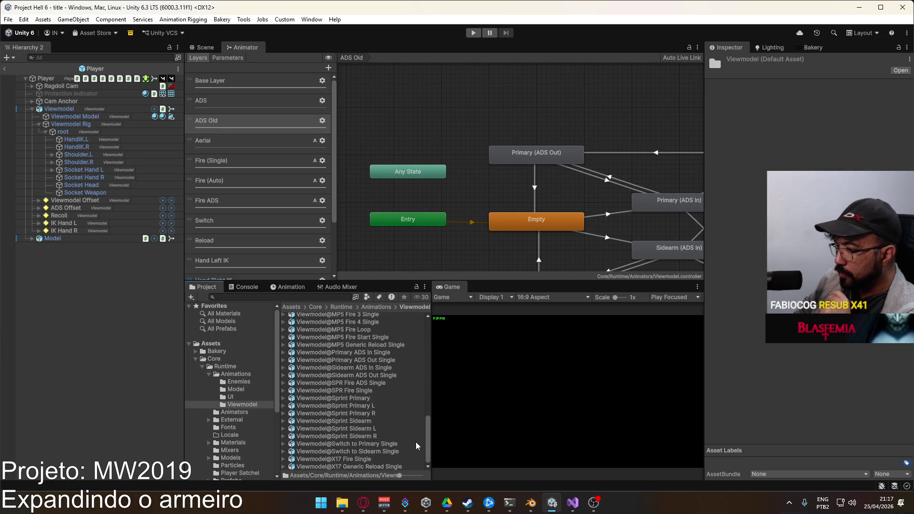
Confirm the Primary ADS In Single clip name ending in Clamp and apply its import settings.
click(389, 352)
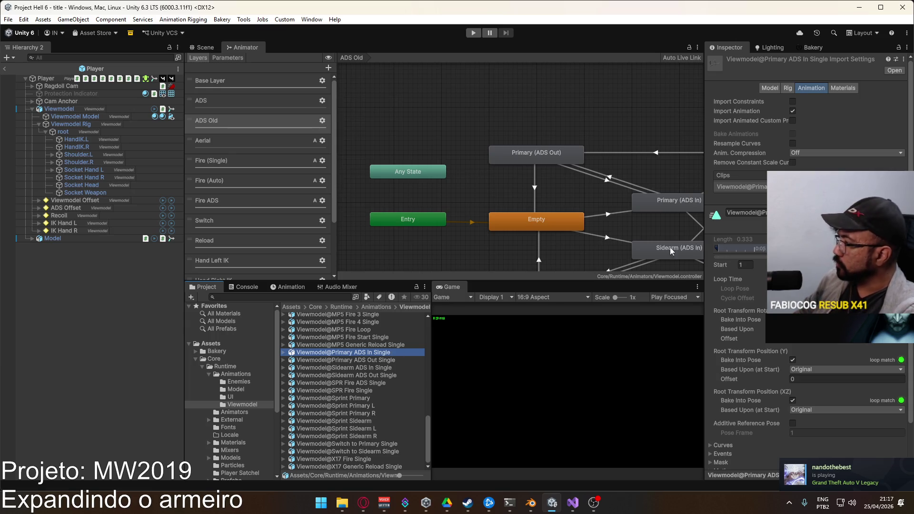
click(746, 212)
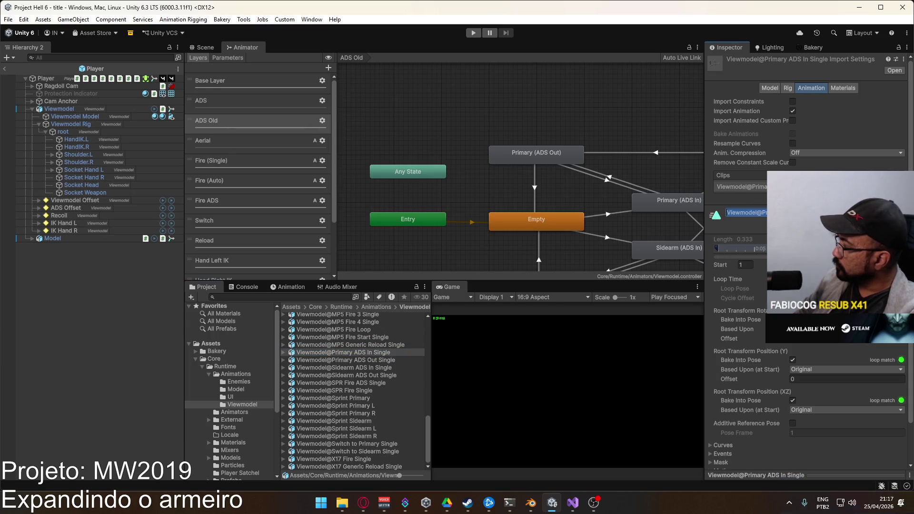
key(Return)
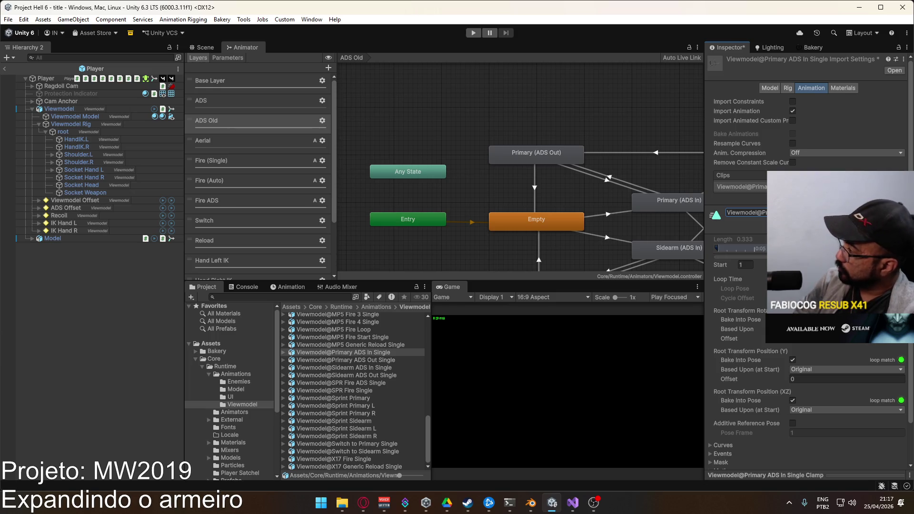
scroll(795, 310, down, 3)
click(893, 448)
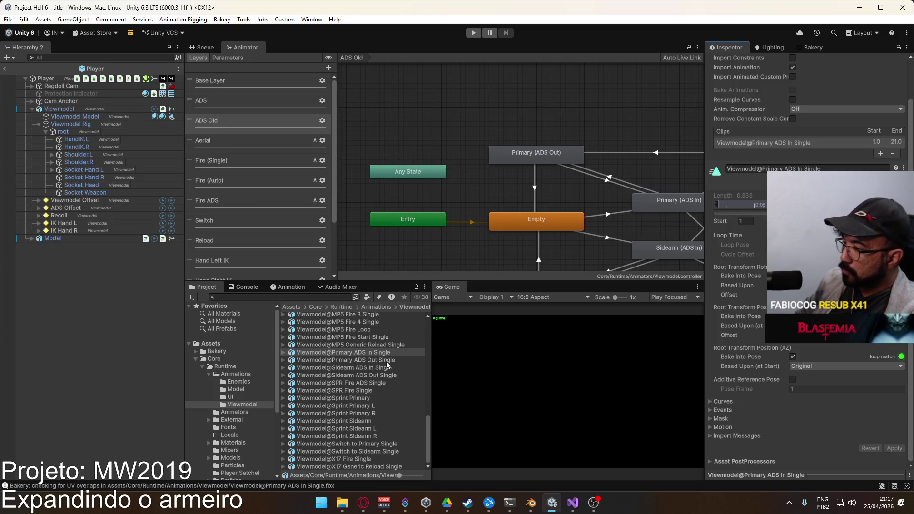
Edit the Primary ADS Out Single clip name, then discard that change.
click(324, 358)
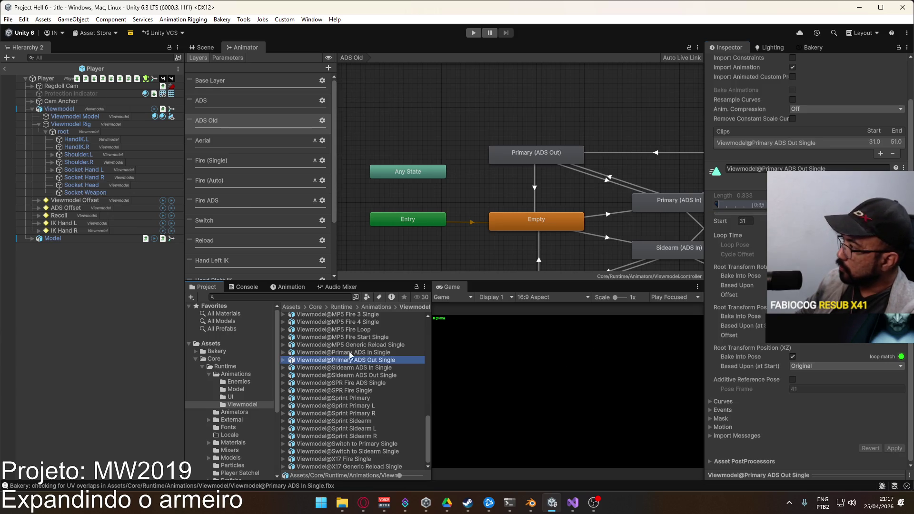
click(843, 168)
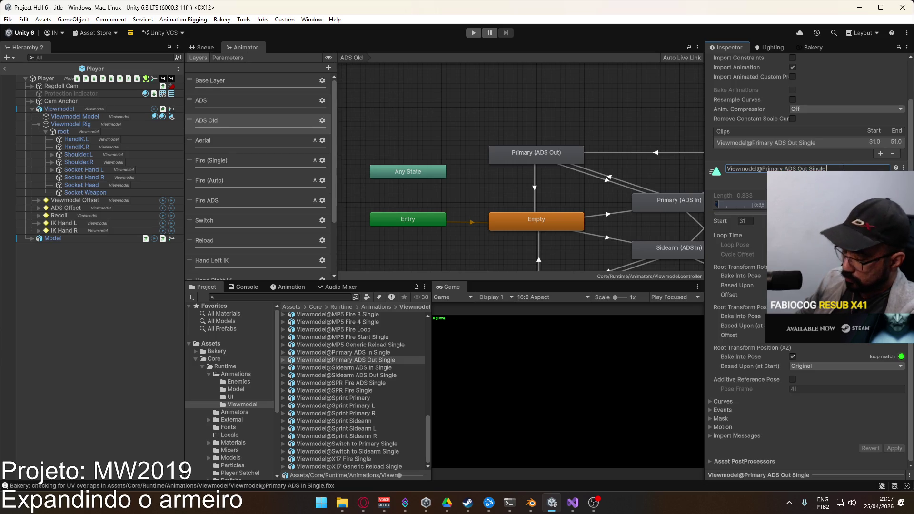
key(Return)
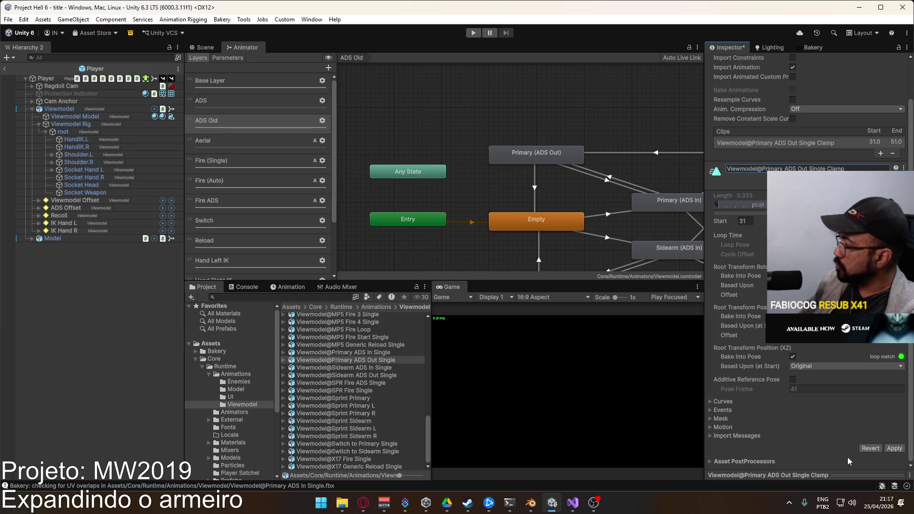
click(894, 448)
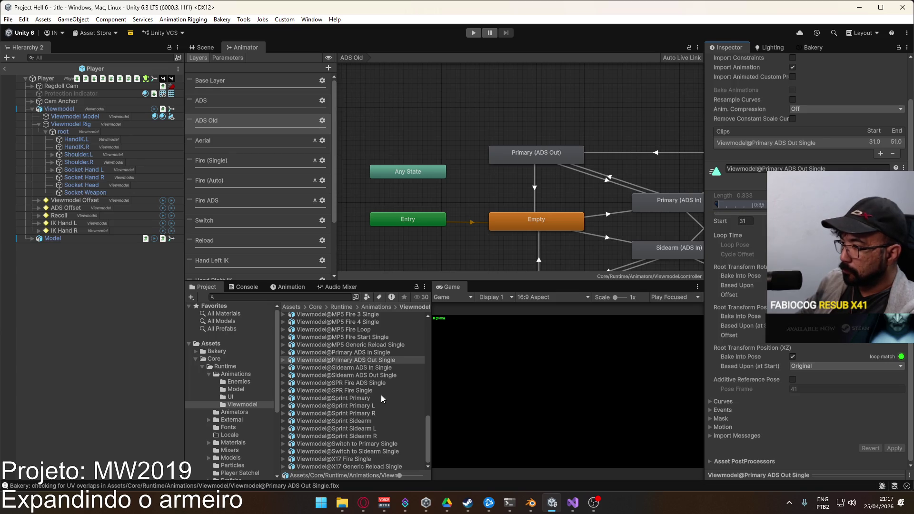
scroll(381, 398, up, 10)
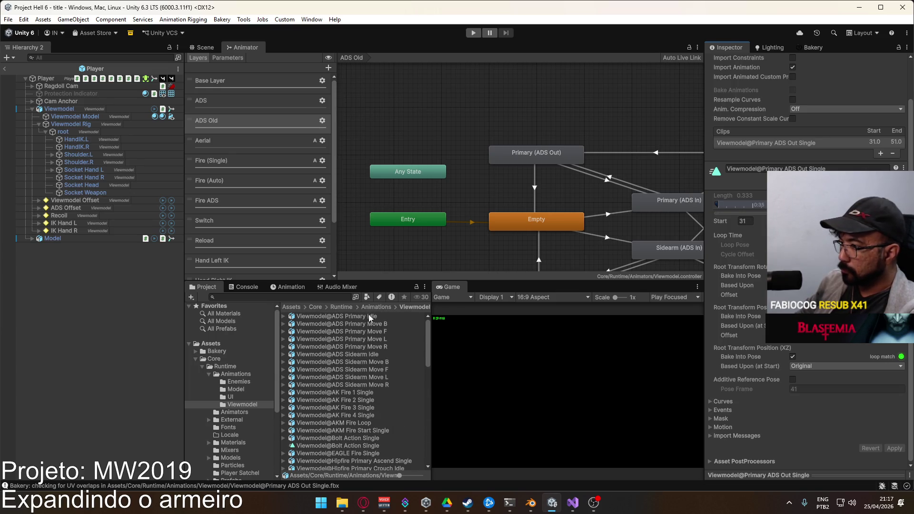
Remove the adsweight curve from Viewmodel@ADS Primary Idle's import and apply it.
click(370, 317)
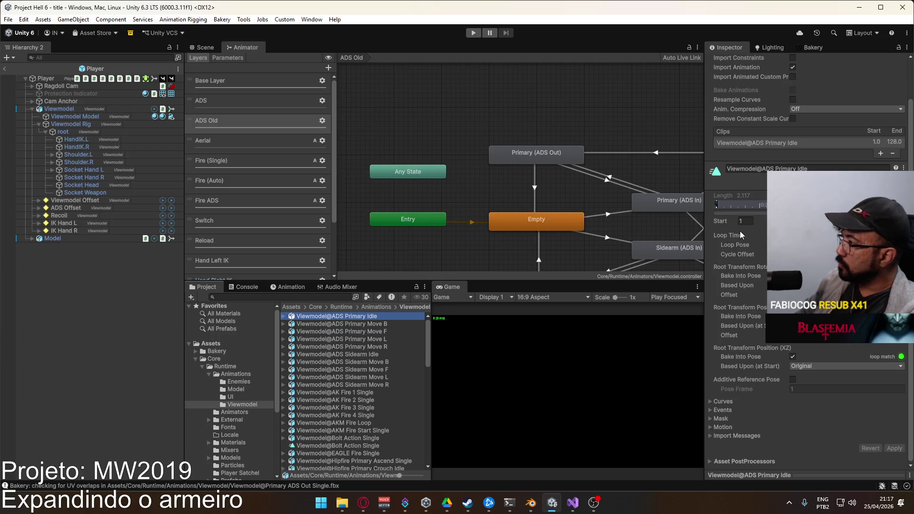
click(723, 402)
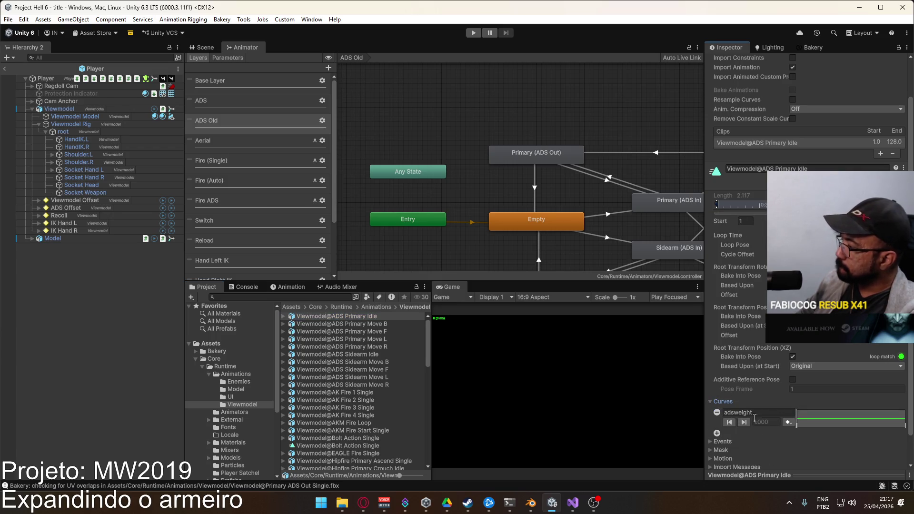
click(717, 412)
click(895, 449)
Open the Scenes folder and load the title scene.
click(199, 49)
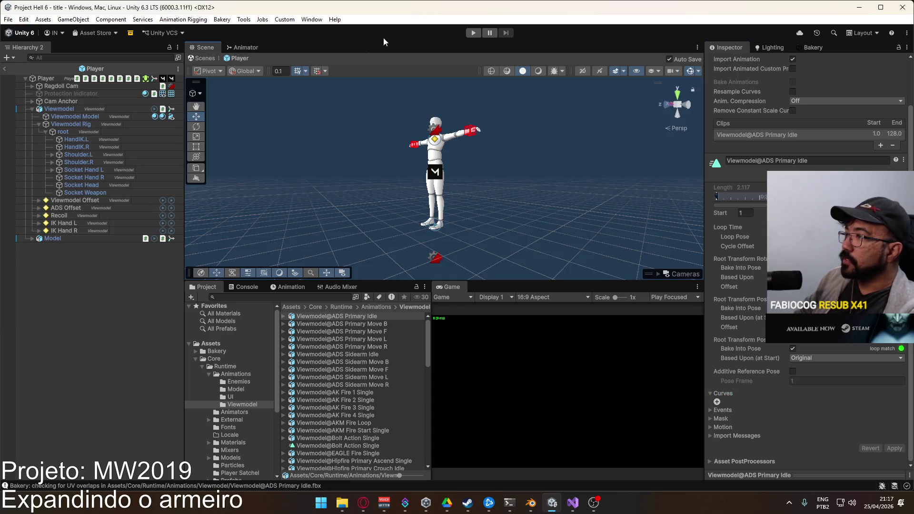
click(237, 48)
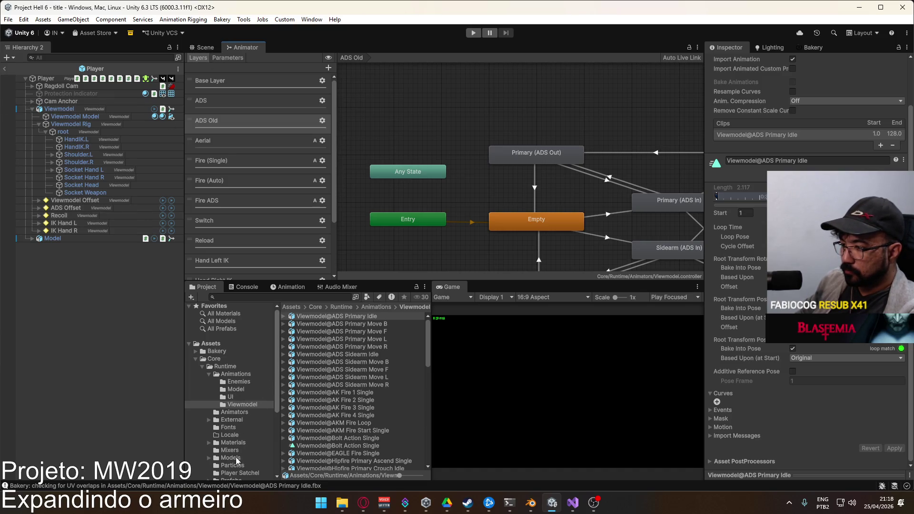
scroll(236, 447, down, 4)
click(235, 432)
double_click(321, 407)
Play the game from the title scene and start a match in the crash level.
click(474, 32)
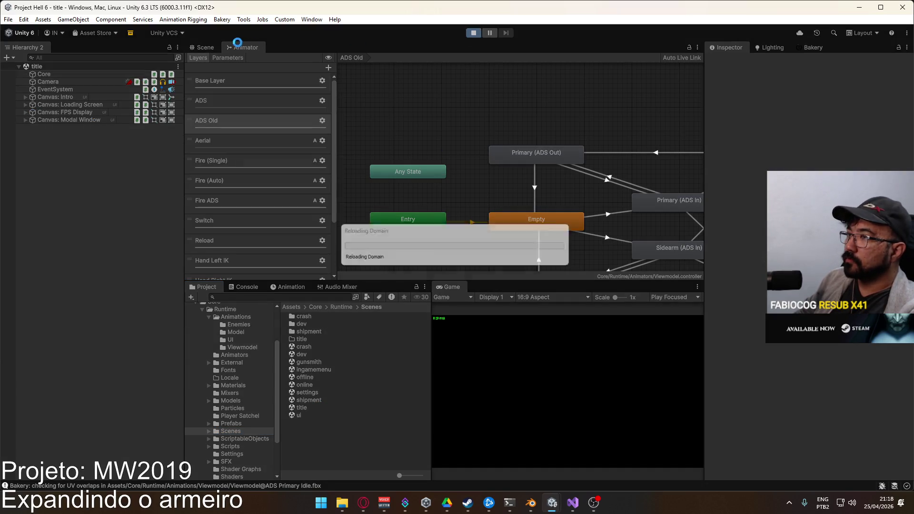
click(213, 50)
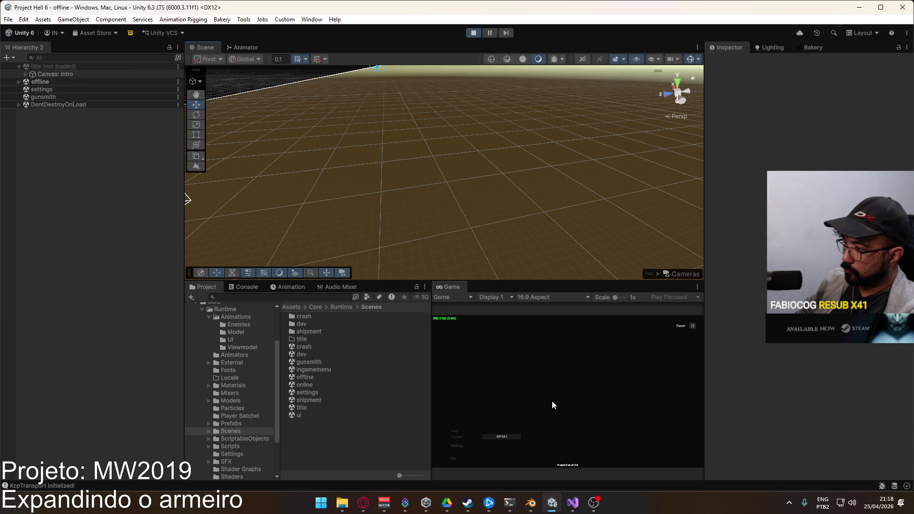
click(521, 461)
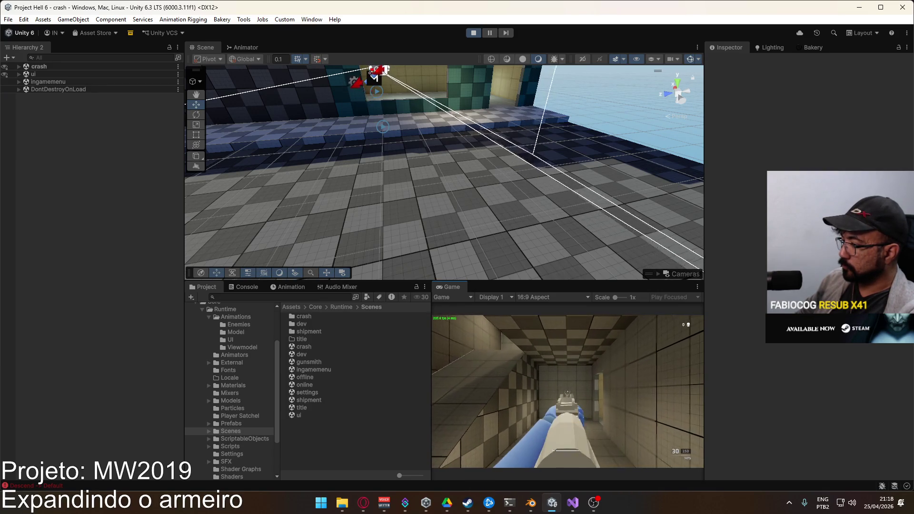
key(Escape)
key(super)
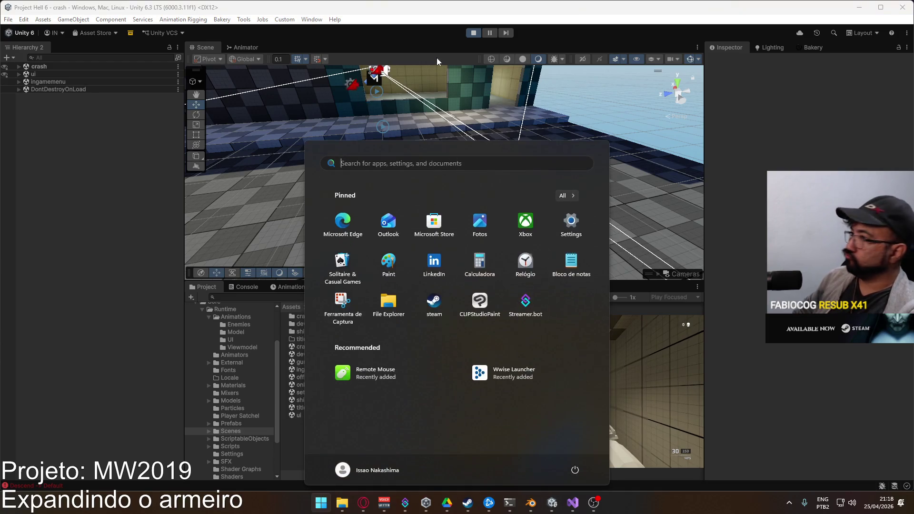
Stop Play mode with Ctrl+P and bring up the ADS Old layer's settings.
click(246, 47)
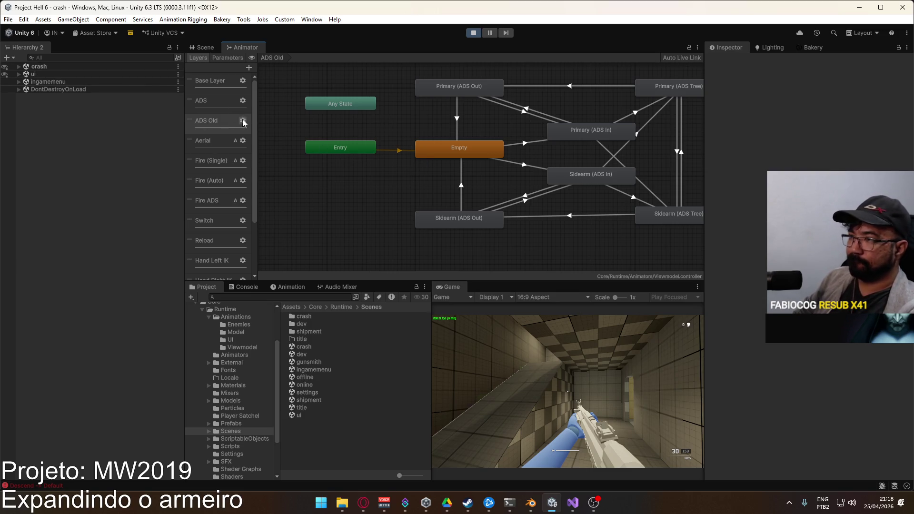
key(ctrl+p)
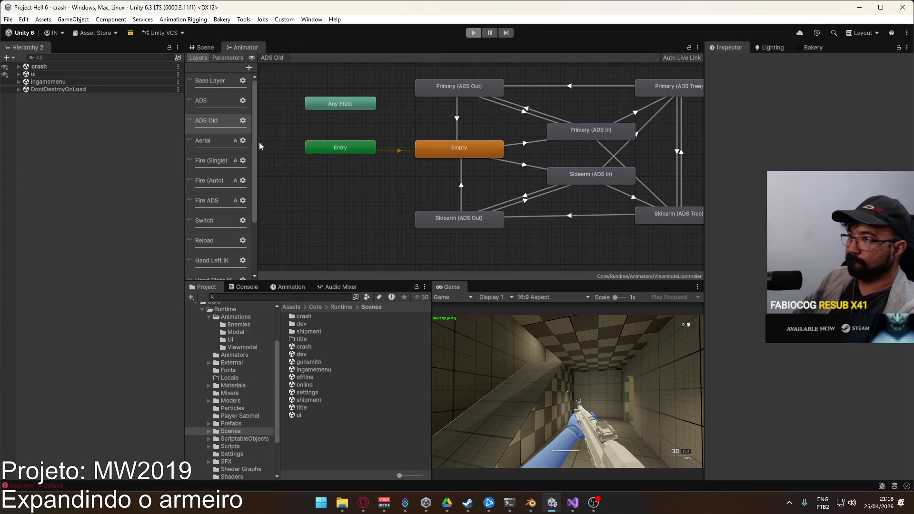
click(243, 121)
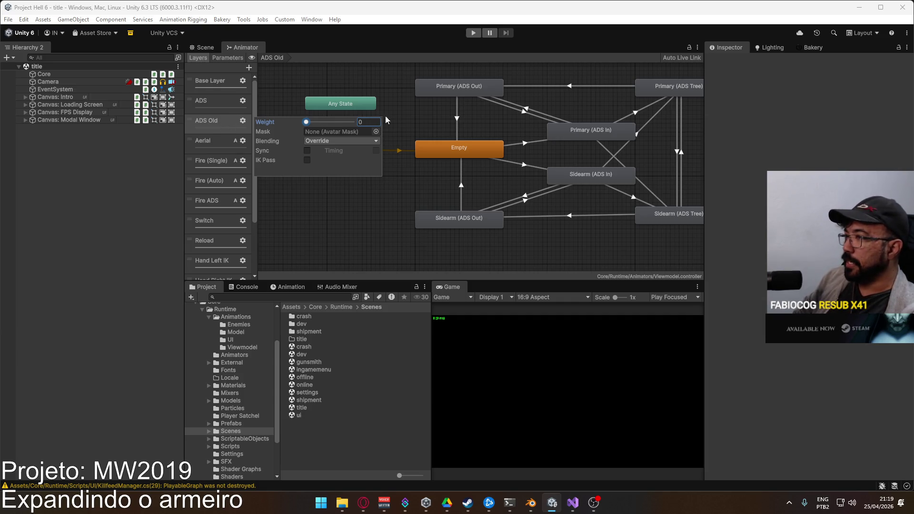
Locate Primary (ADS Out)'s clip and apply Viewmodel@Primary ADS Out Single's edited import settings.
click(460, 88)
click(848, 84)
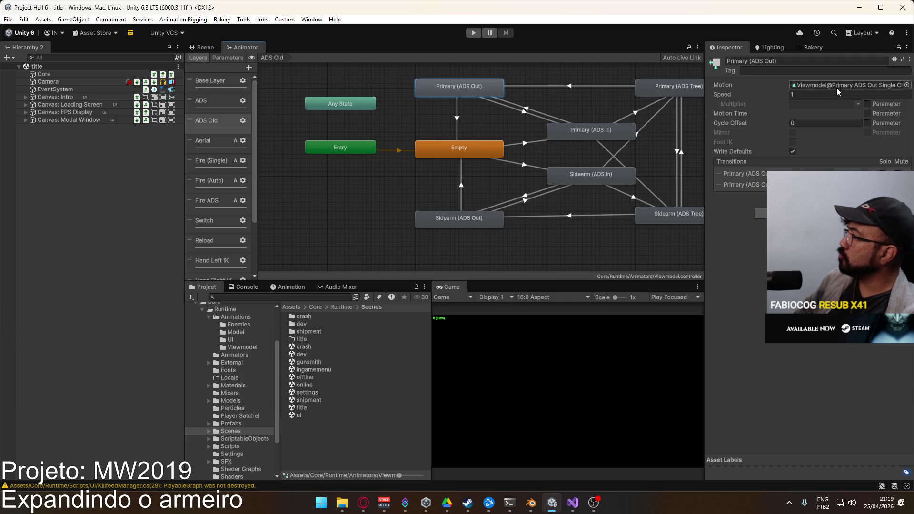
click(345, 361)
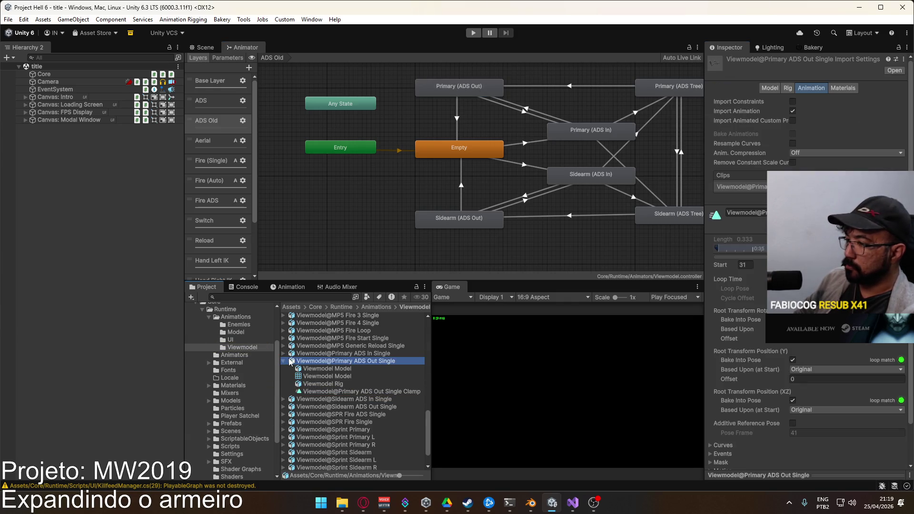
click(284, 361)
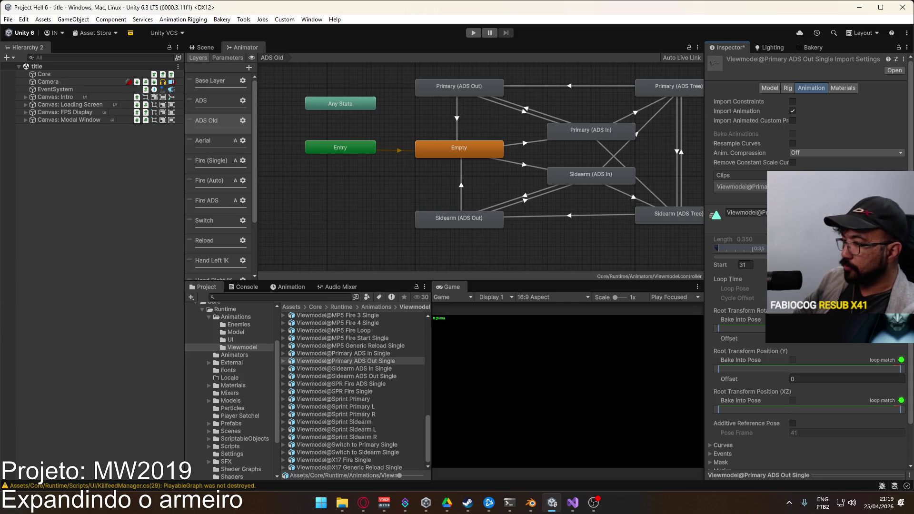
scroll(833, 381, down, 1)
click(894, 449)
click(389, 354)
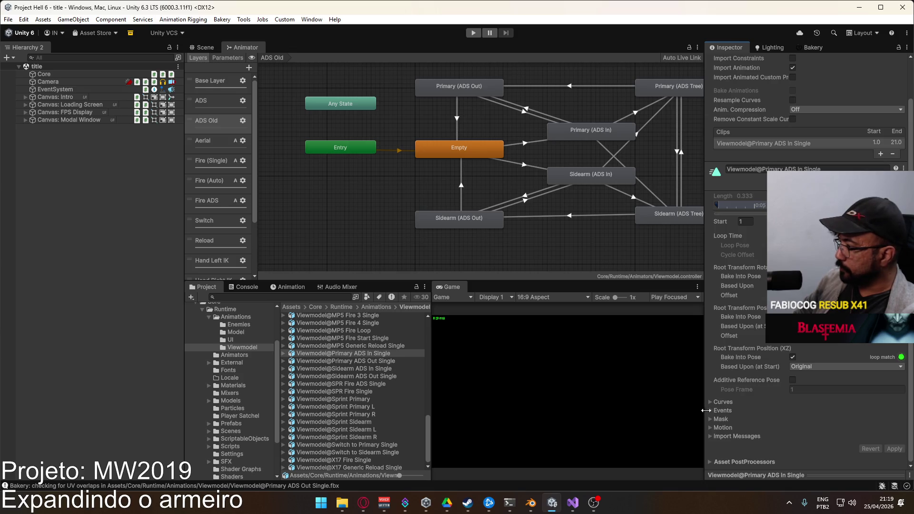
Save Primary ADS In Single's adsweight curve as a new curve preset.
click(711, 404)
scroll(785, 390, down, 2)
click(827, 389)
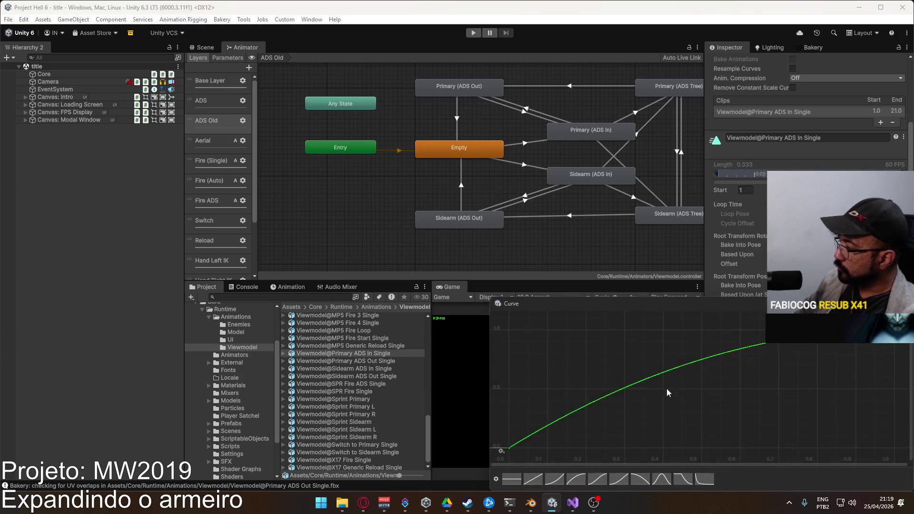
click(495, 479)
click(521, 396)
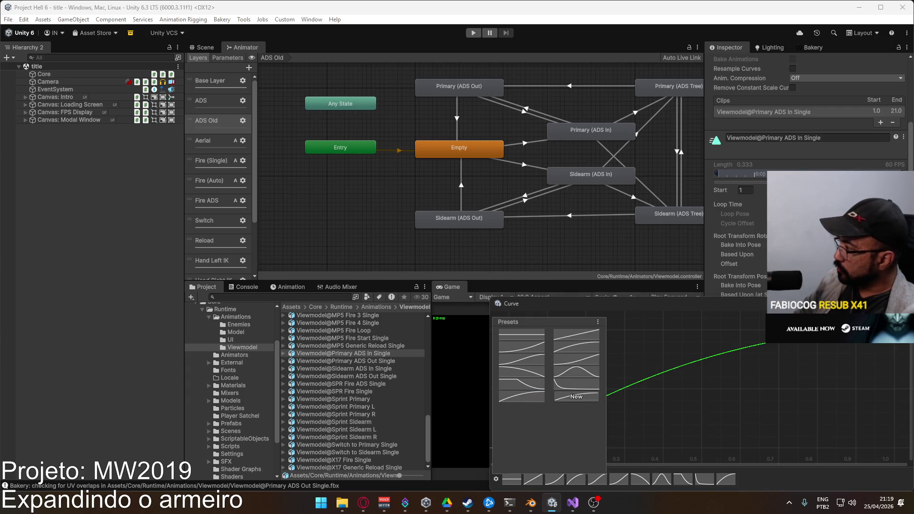
click(453, 370)
Save Primary ADS Out Single's adsweight curve as a preset, then remove it and save.
click(346, 361)
click(835, 387)
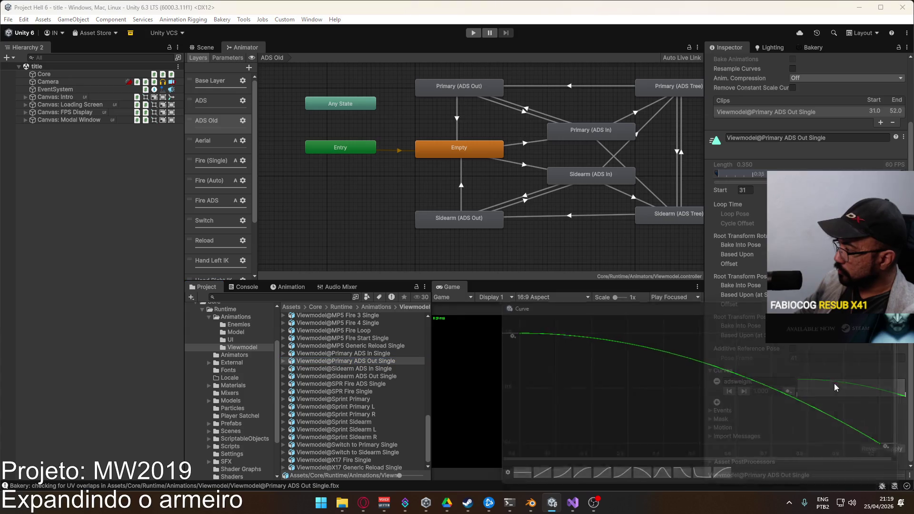
click(495, 479)
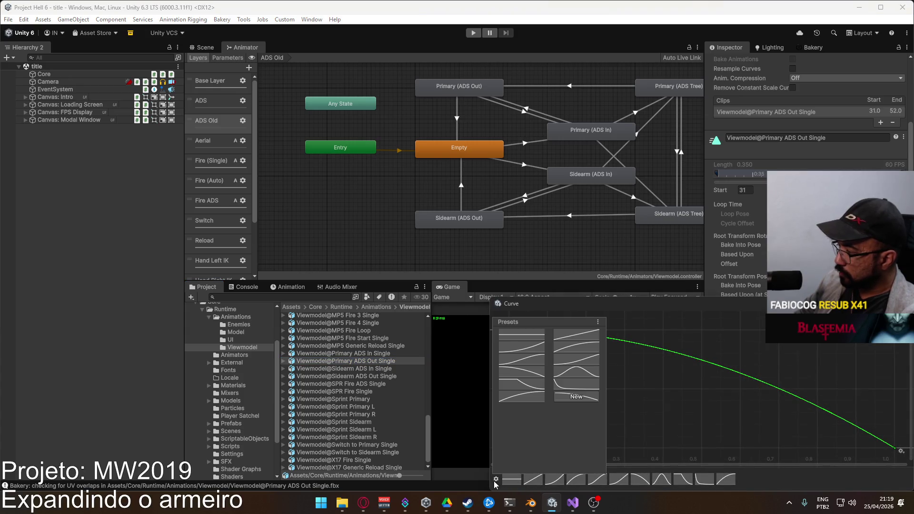
click(575, 396)
key(Escape)
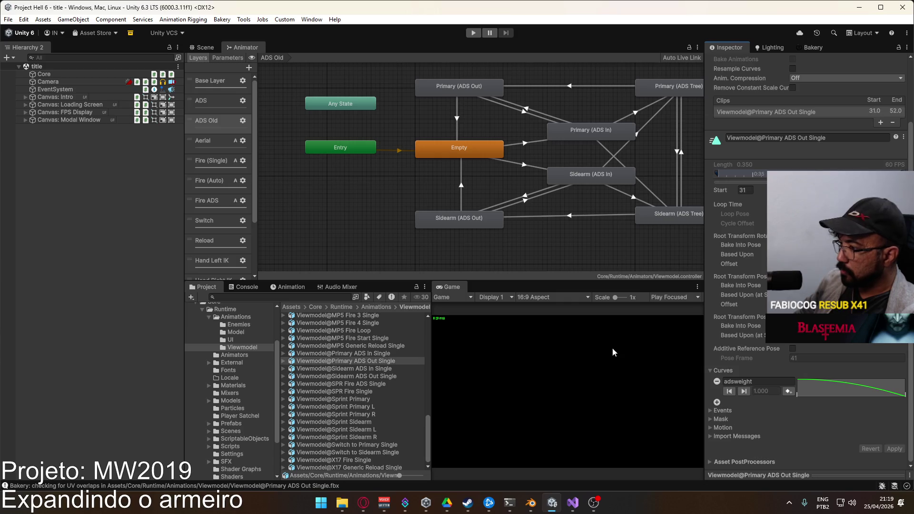
click(716, 382)
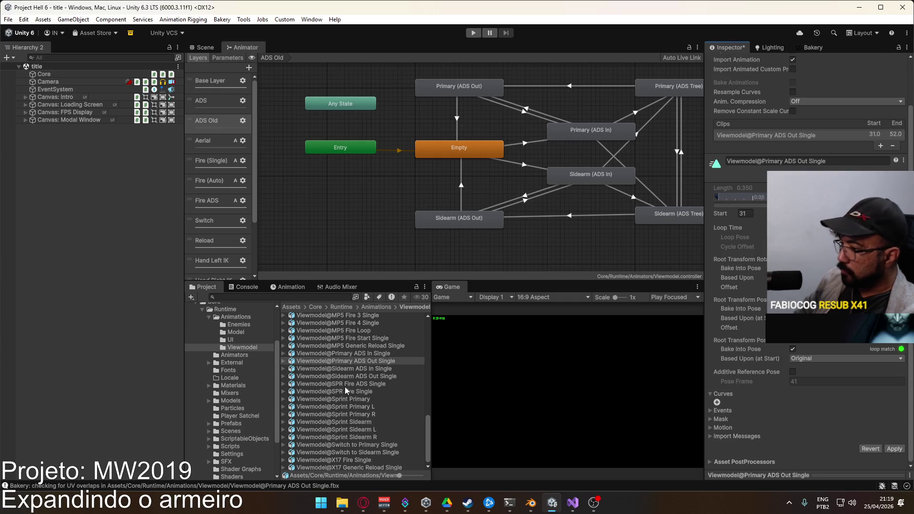
click(356, 353)
click(449, 269)
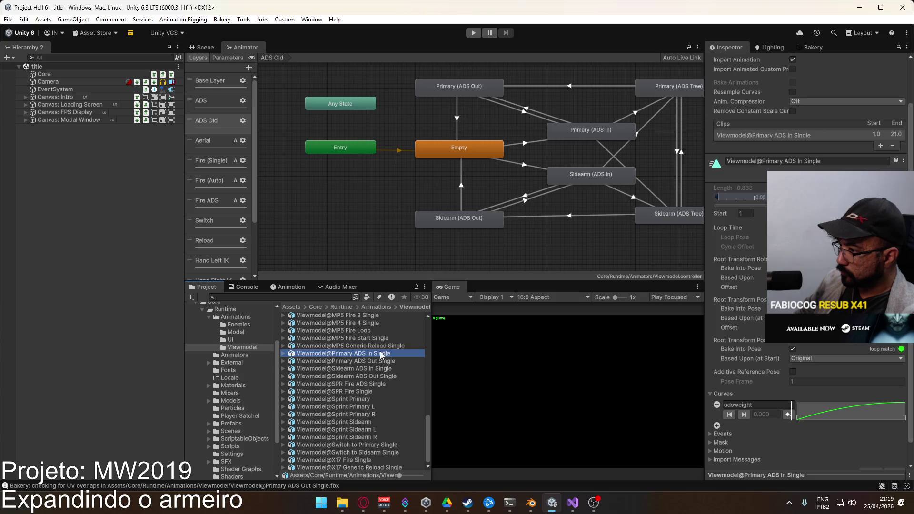
Remove the adsweight curve from Primary ADS In Single's import and save the change.
click(362, 361)
key(Up)
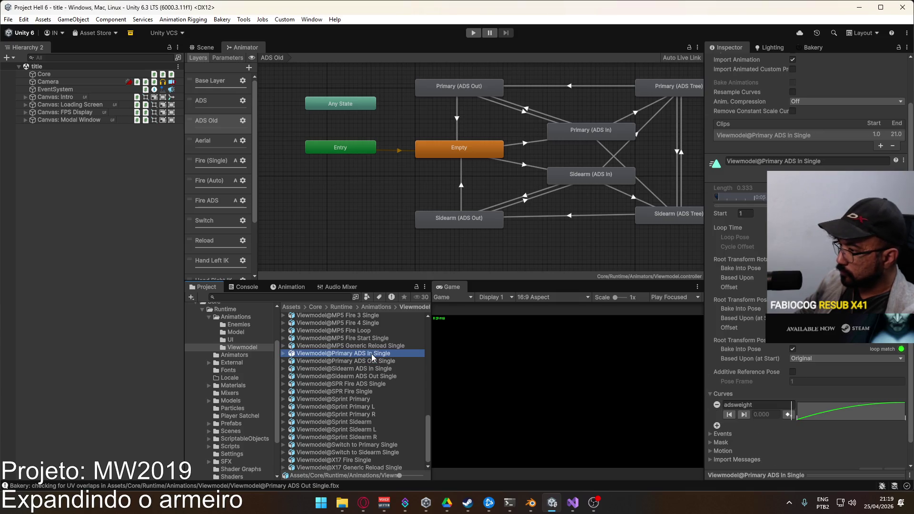
click(716, 406)
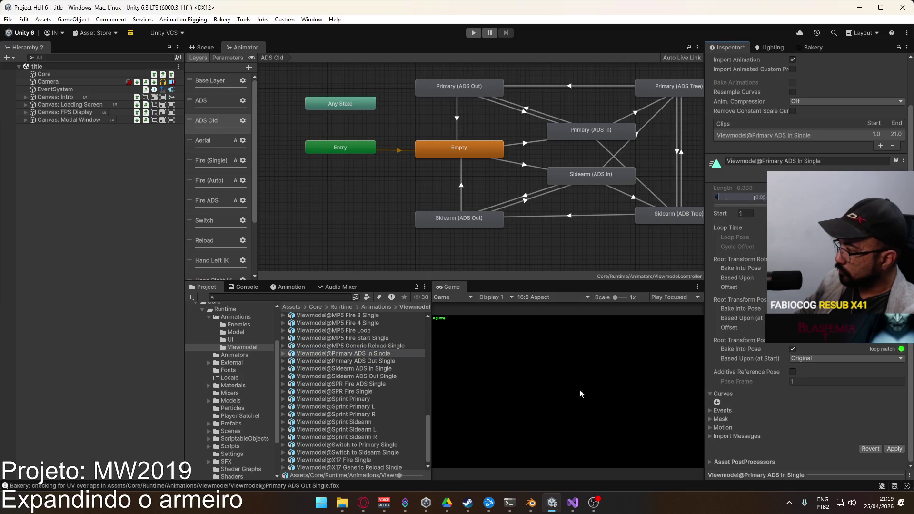
click(342, 358)
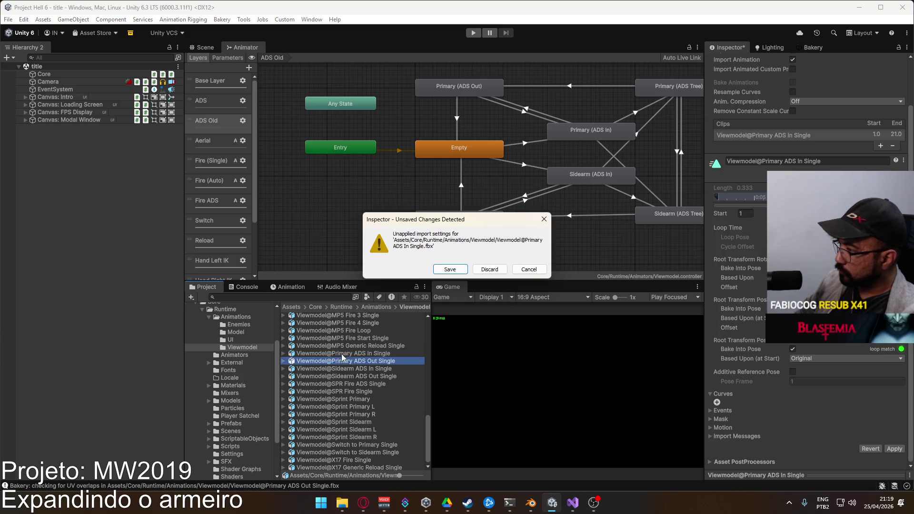
click(450, 269)
click(368, 355)
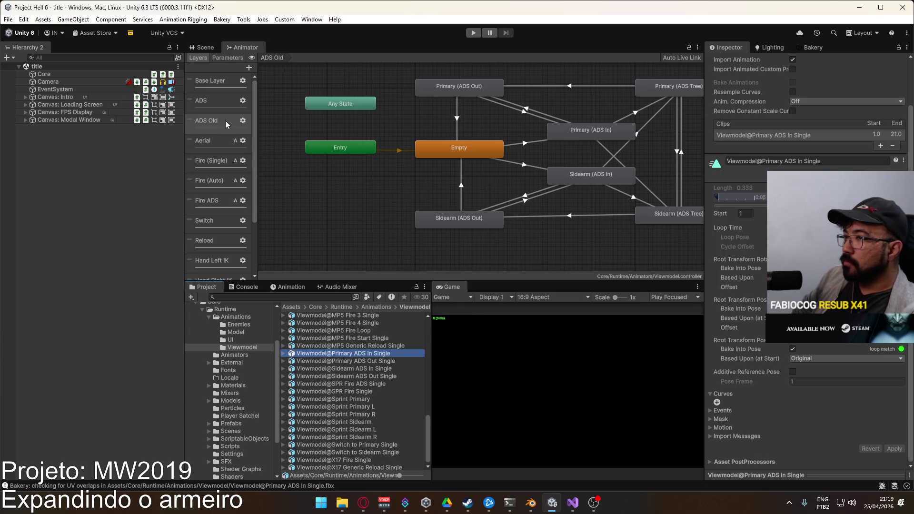
click(243, 120)
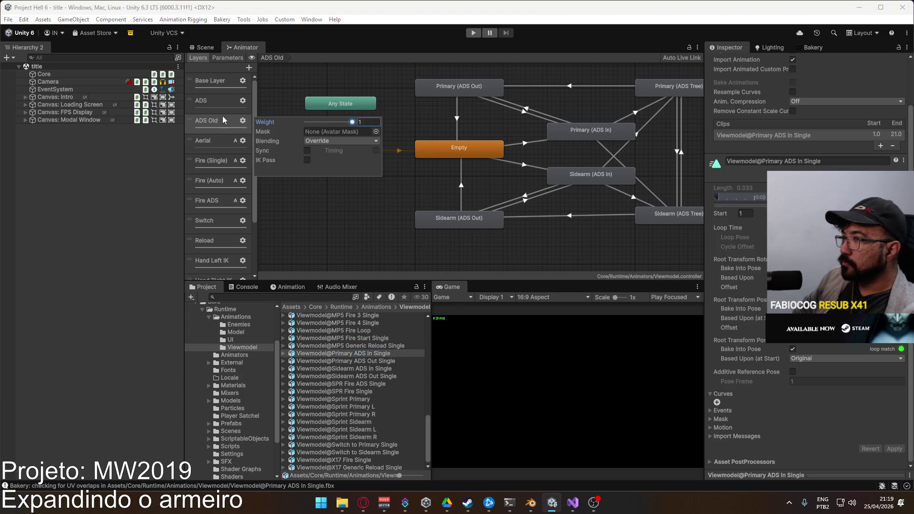
Arrange the ADS layer graph, moving the Entry node below New State.
click(243, 100)
click(245, 100)
click(510, 187)
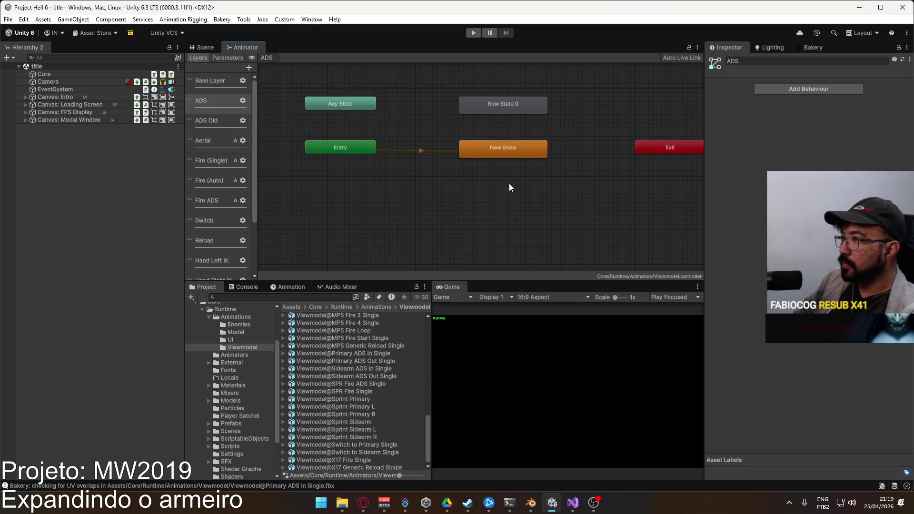
drag(348, 144, 509, 194)
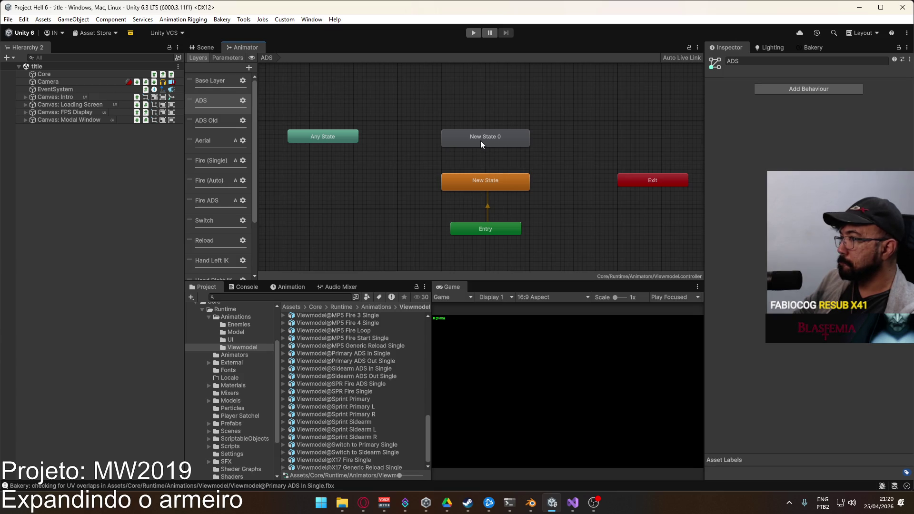
click(481, 140)
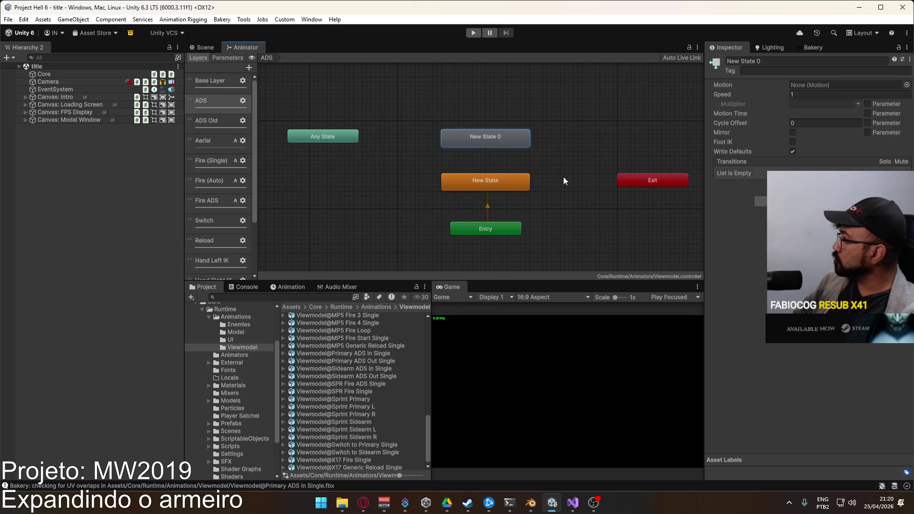
scroll(351, 353, up, 5)
scroll(376, 367, down, 5)
Create a new animation clip named 'ADS Weight 1' in the Viewmodel folder.
right_click(240, 349)
mouse_move(285, 68)
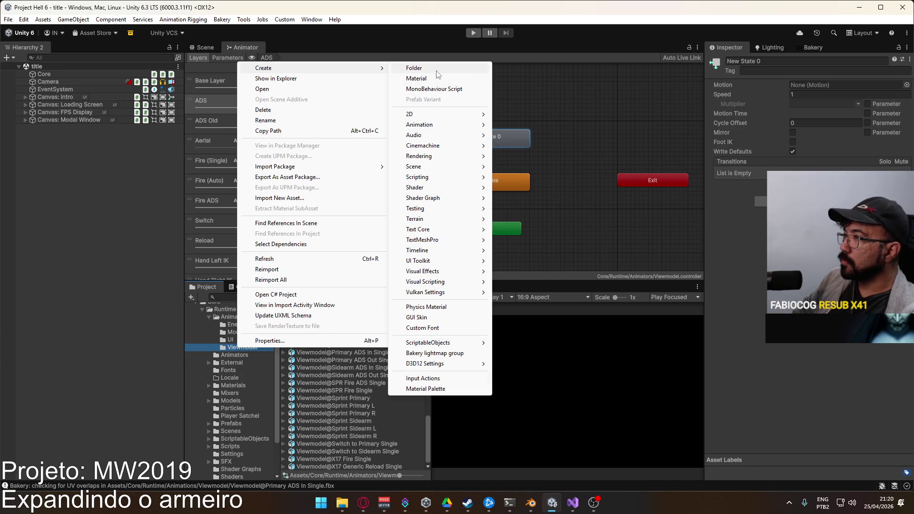
mouse_move(445, 124)
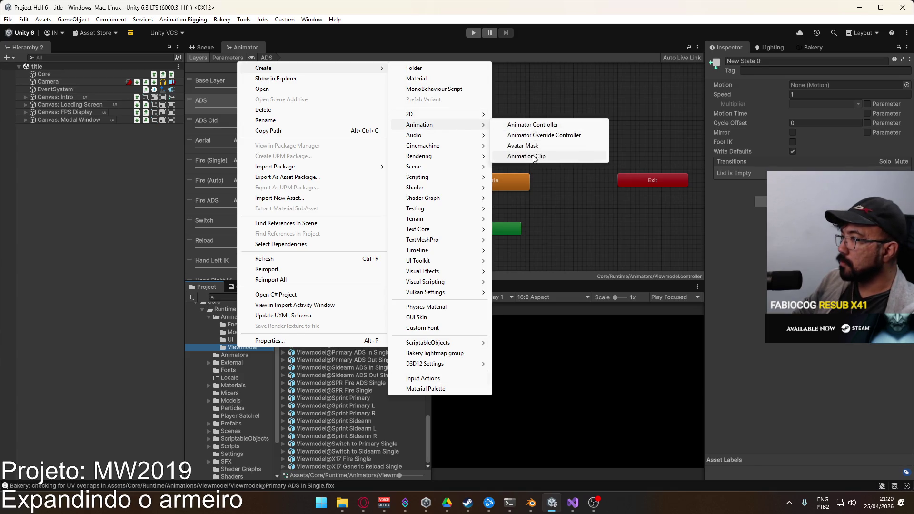
click(526, 156)
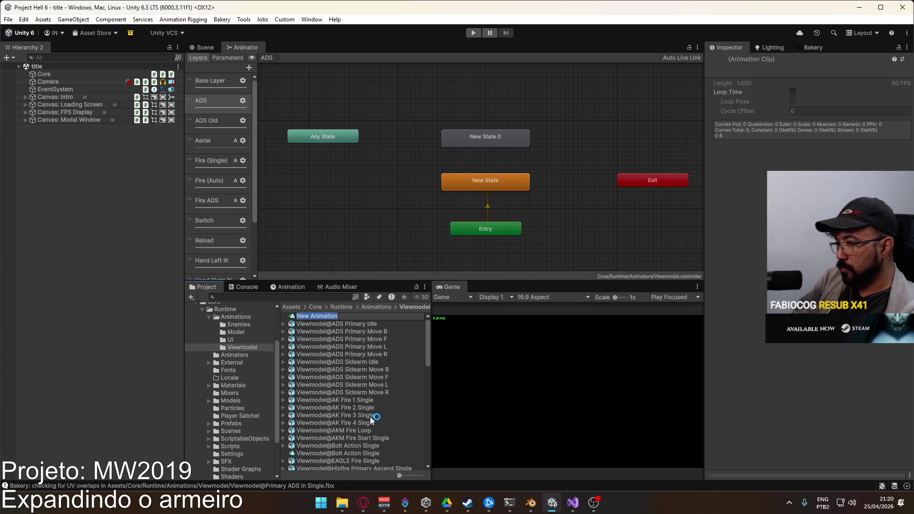
text(ADS)
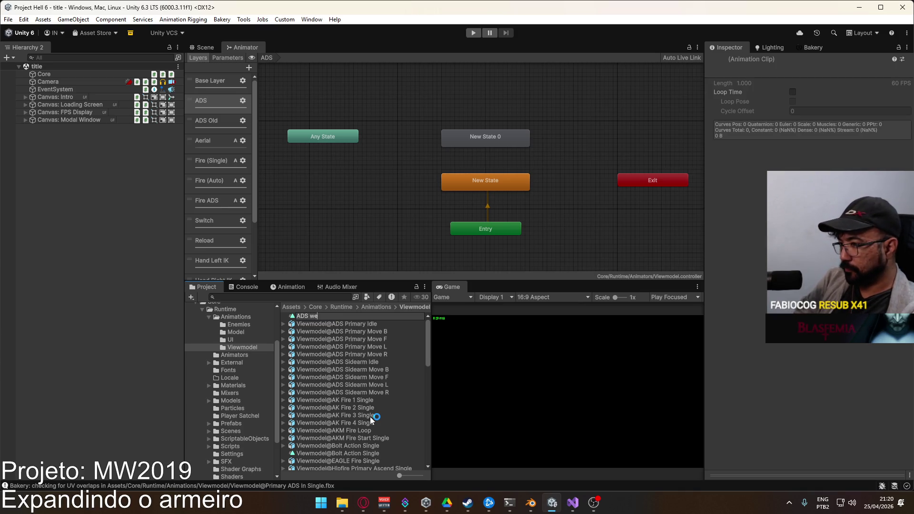
text( Weight)
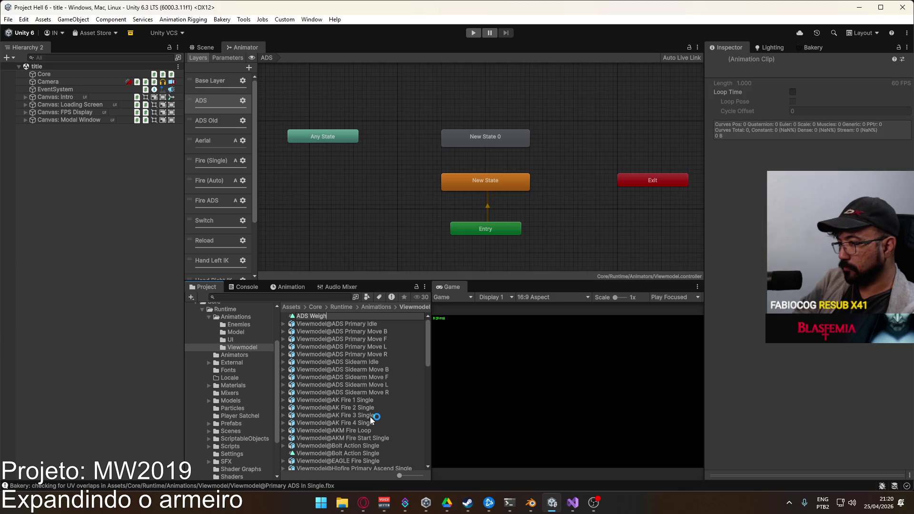
text( 1)
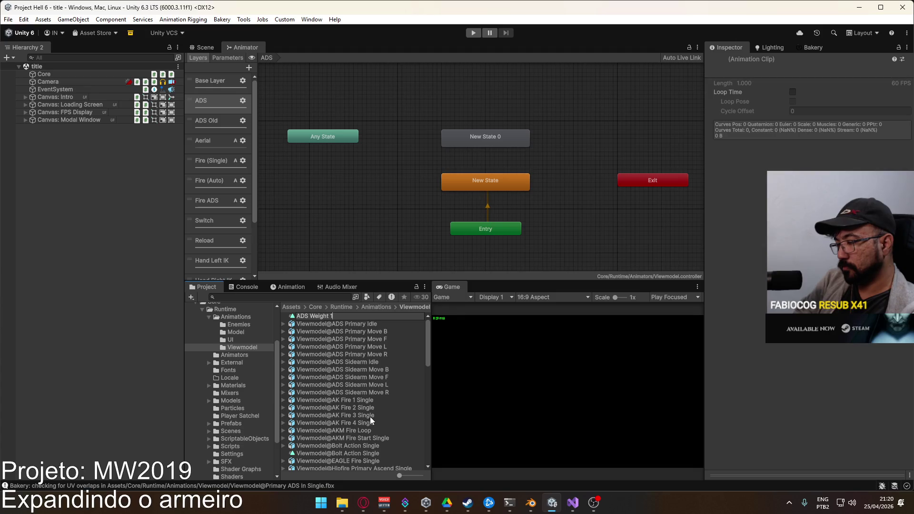
key(Return)
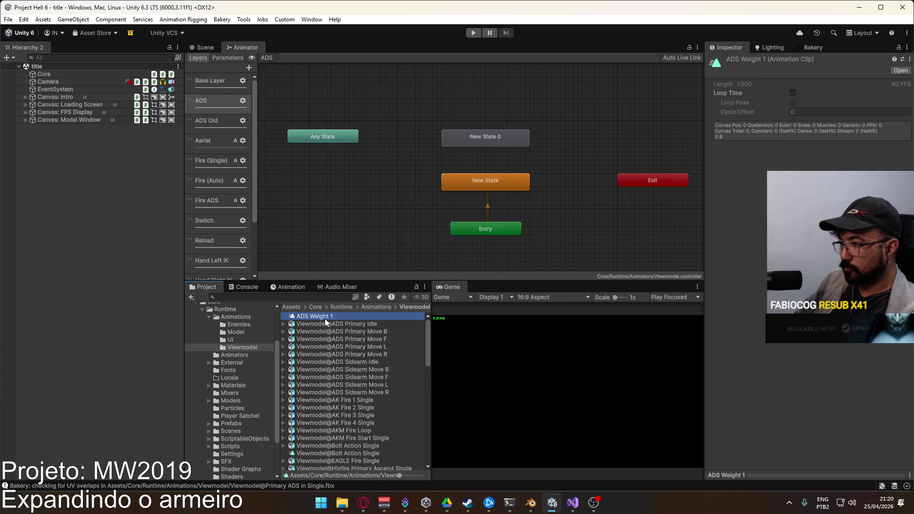
Duplicate ADS Weight 1 and rename the copy 'ADS Weight 0'.
key(ctrl+d)
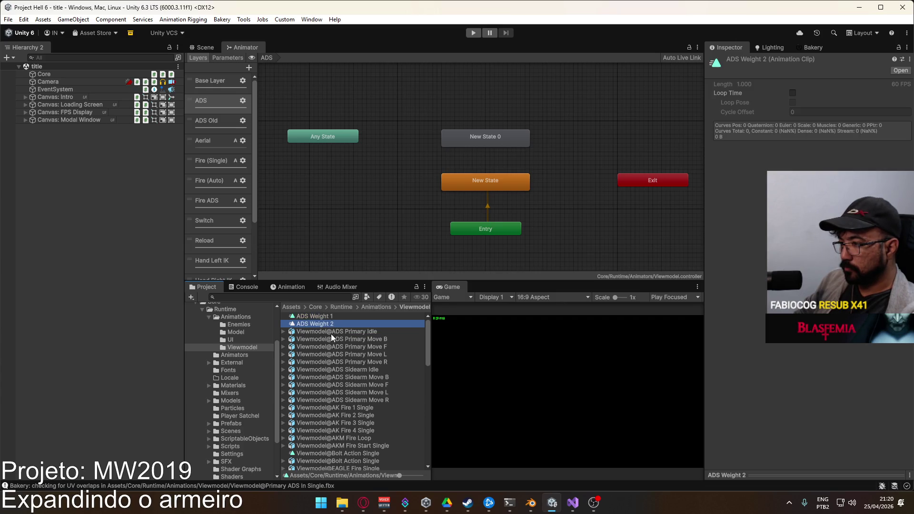
click(333, 323)
double_click(332, 324)
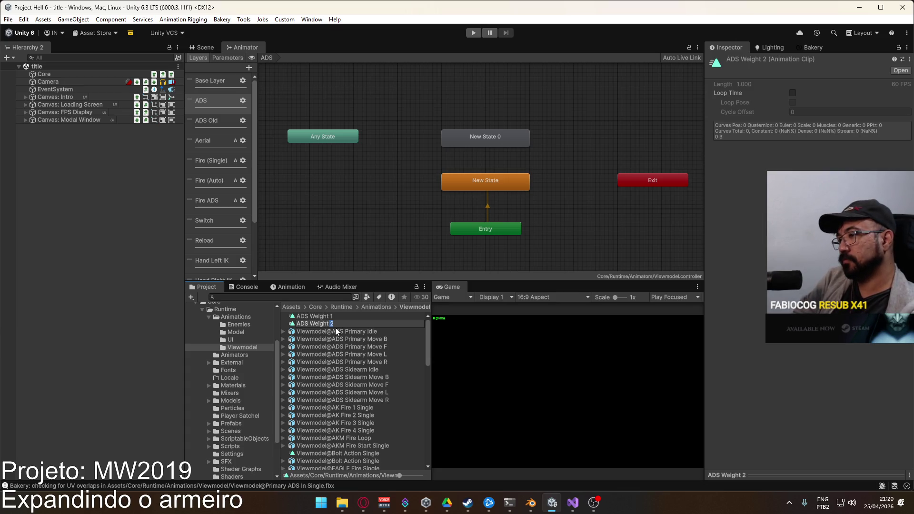
text(0)
key(Return)
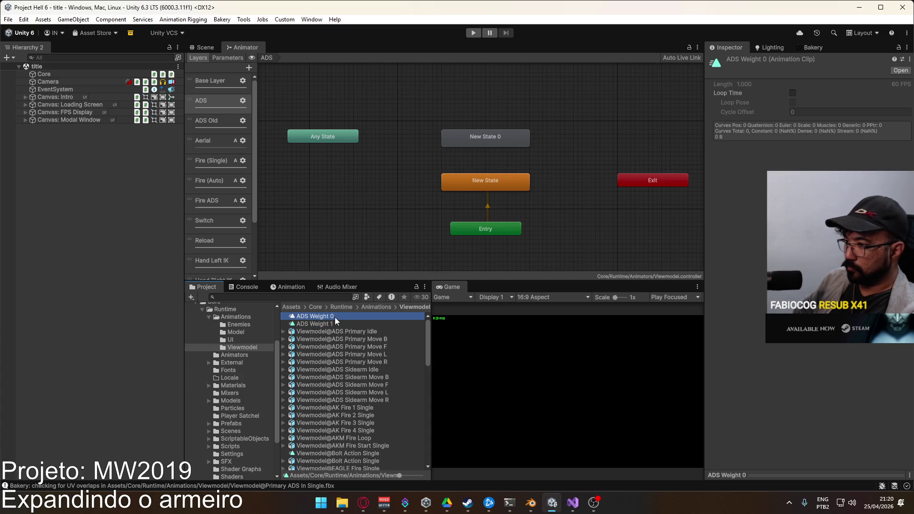
Assign ADS Weight 0 as New State's motion and ADS Weight 1 as New State 0's.
click(328, 323)
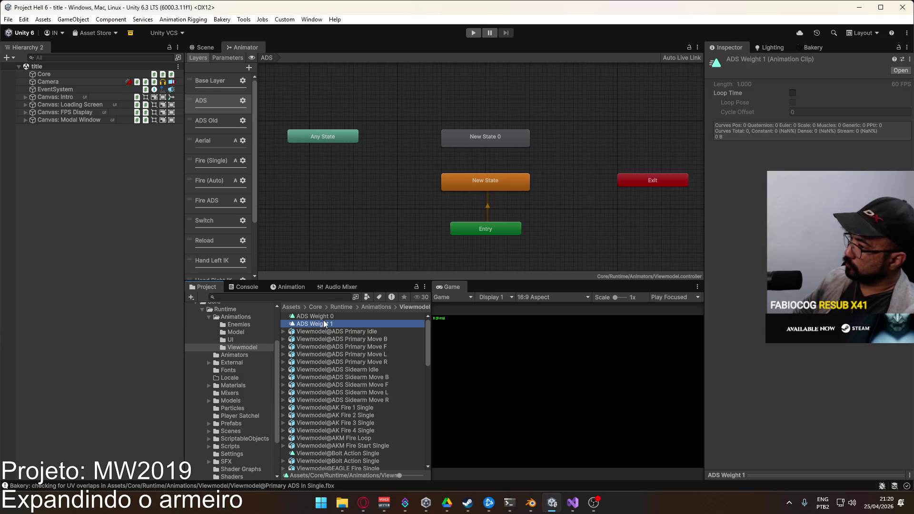
scroll(422, 346, down, 15)
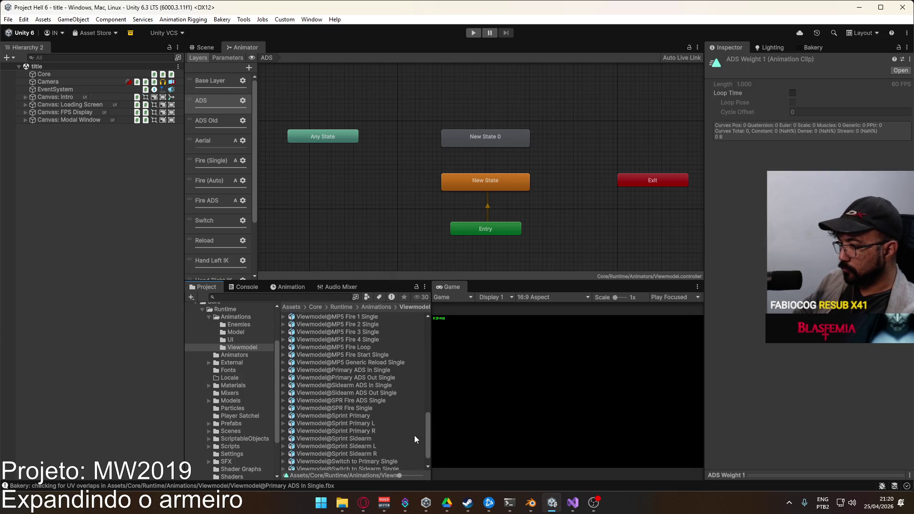
scroll(413, 436, up, 10)
mouse_move(426, 377)
mouse_down()
mouse_move(427, 359)
mouse_move(372, 314)
mouse_up()
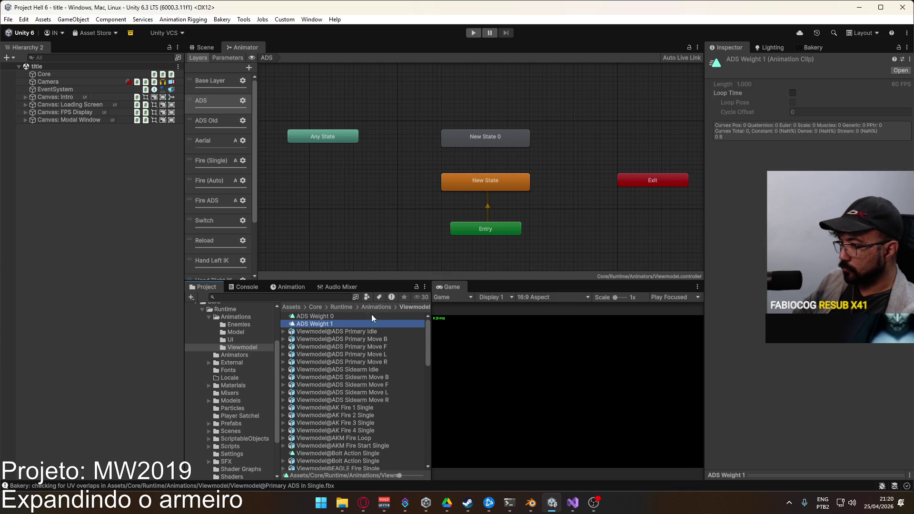
click(320, 325)
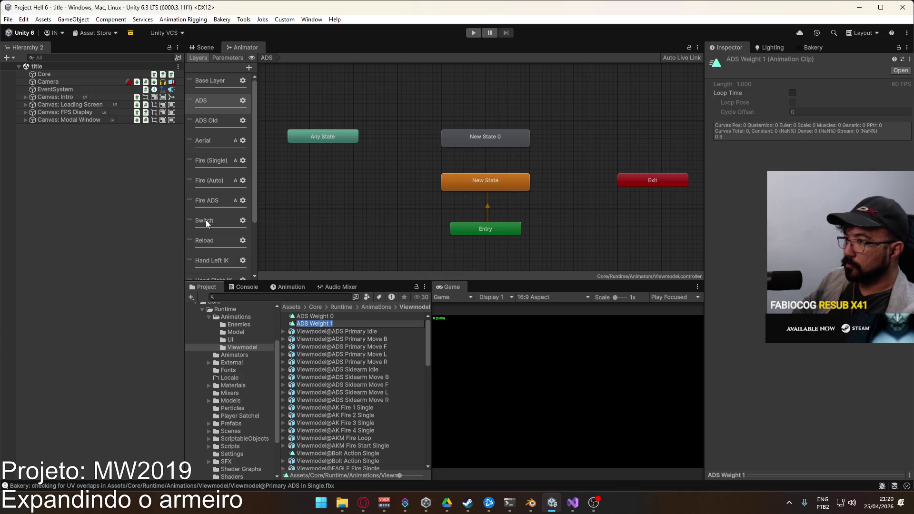
click(485, 180)
drag(328, 317, 823, 84)
click(504, 139)
drag(318, 324, 823, 88)
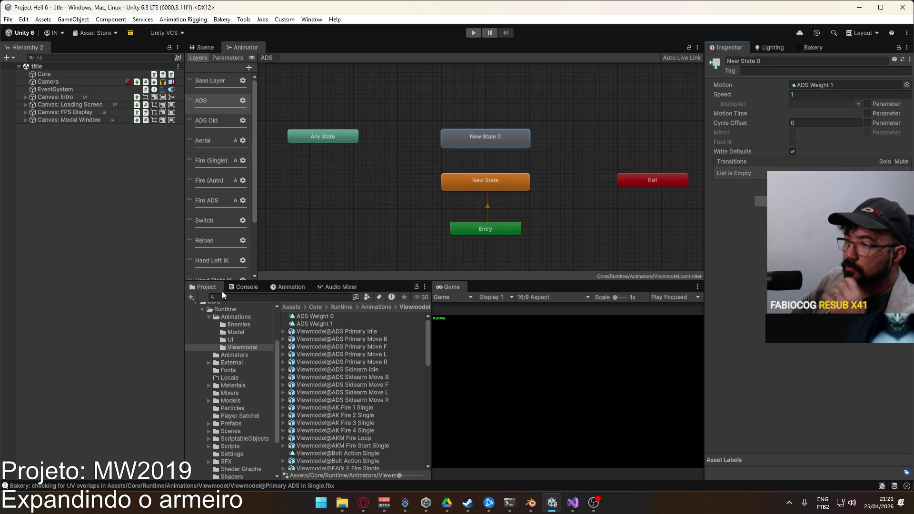
click(274, 288)
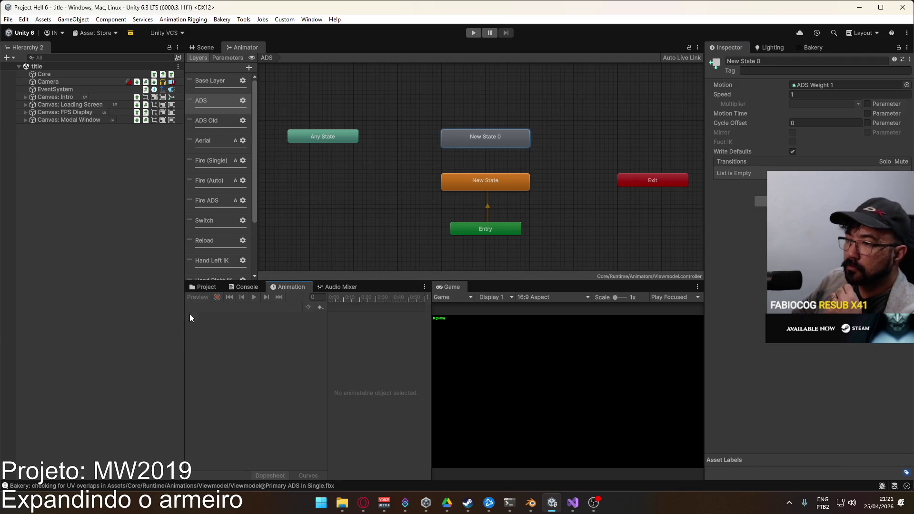
Open the Player prefab from the Prefabs folder and select its Viewmodel object.
click(204, 288)
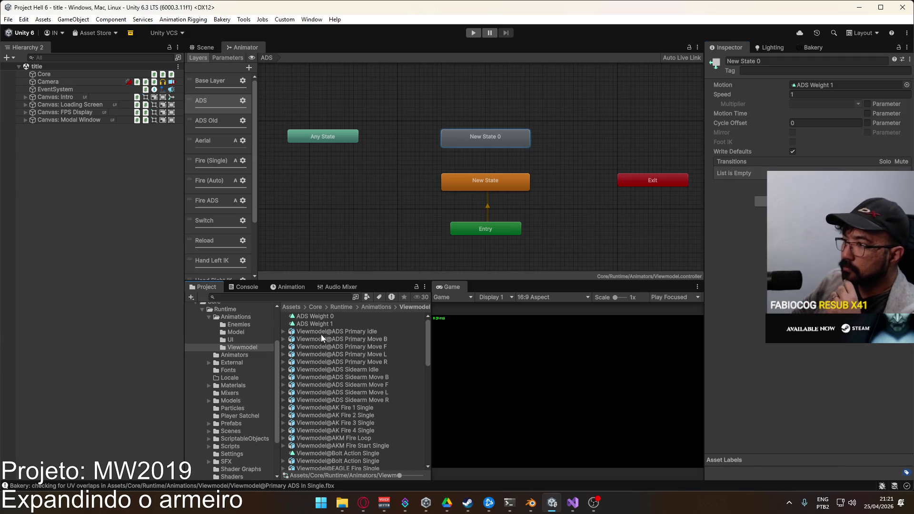
click(241, 424)
double_click(312, 414)
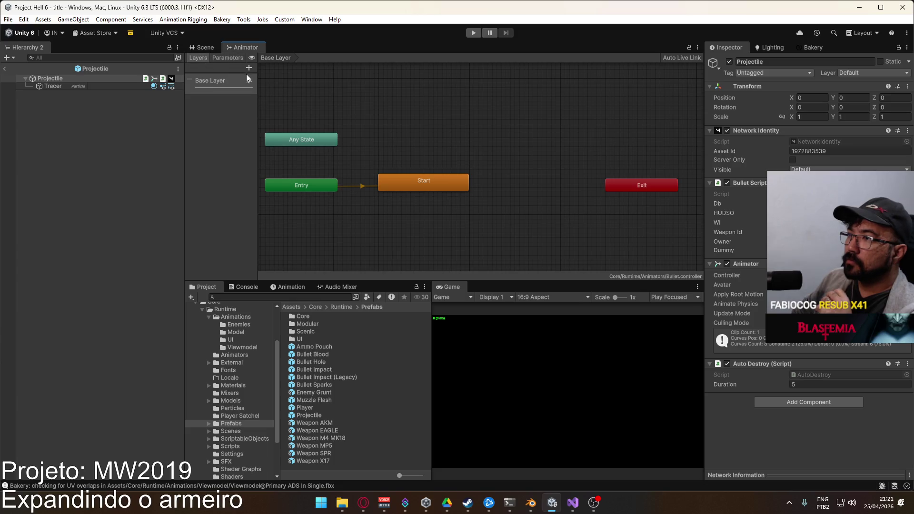
click(305, 408)
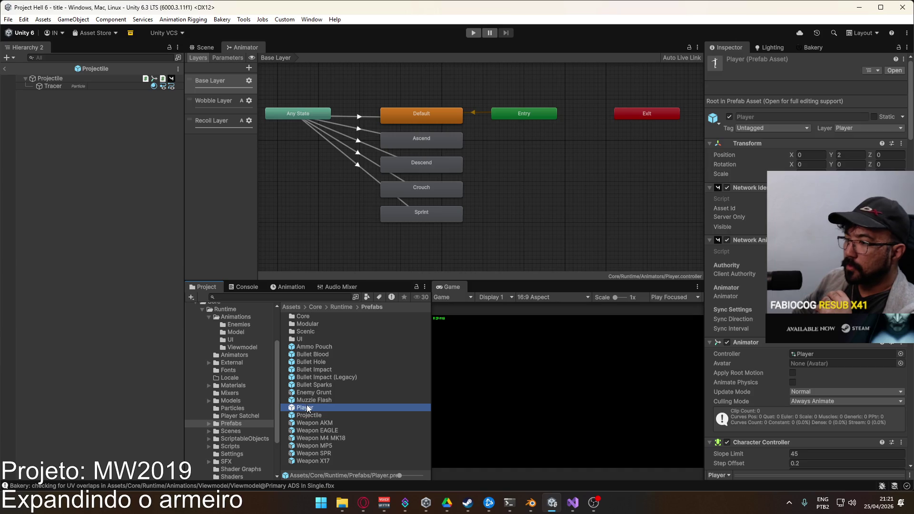
double_click(307, 408)
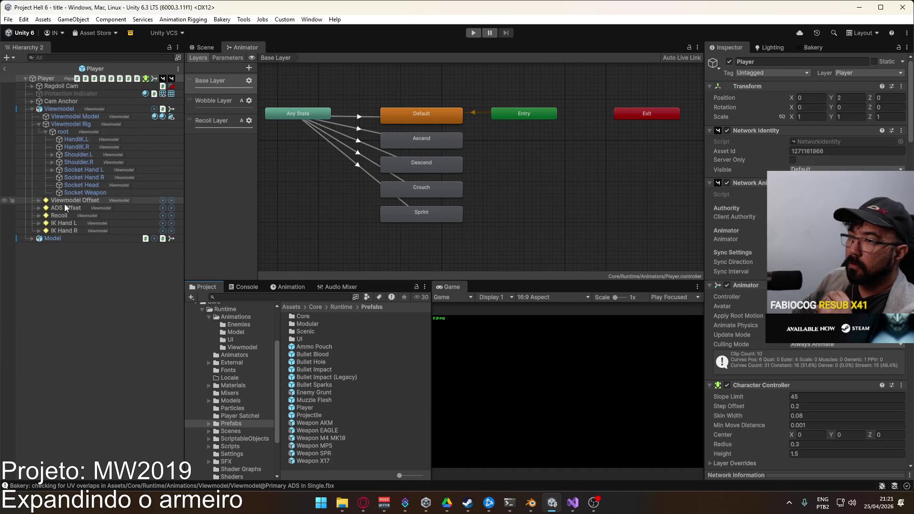
click(73, 109)
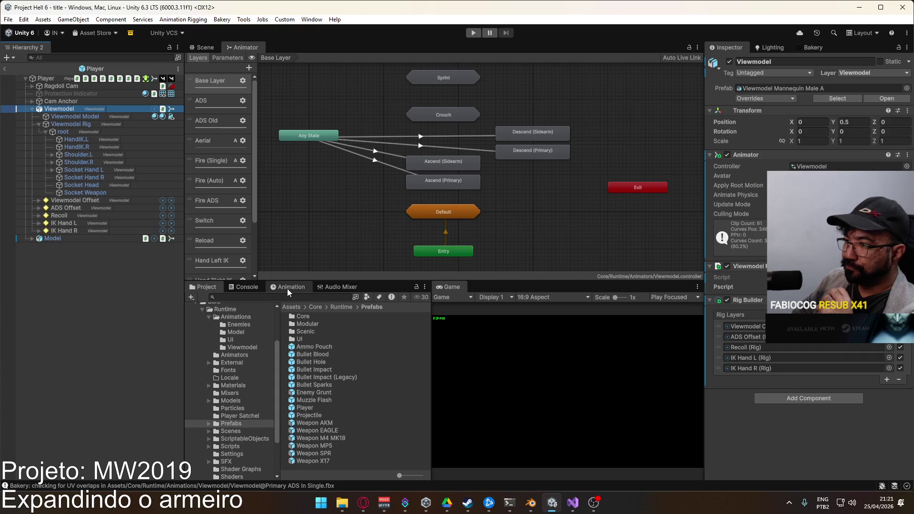
Add an Adsweight curve to the ADS Weight 1 clip and key its value to 1.
click(288, 288)
click(230, 307)
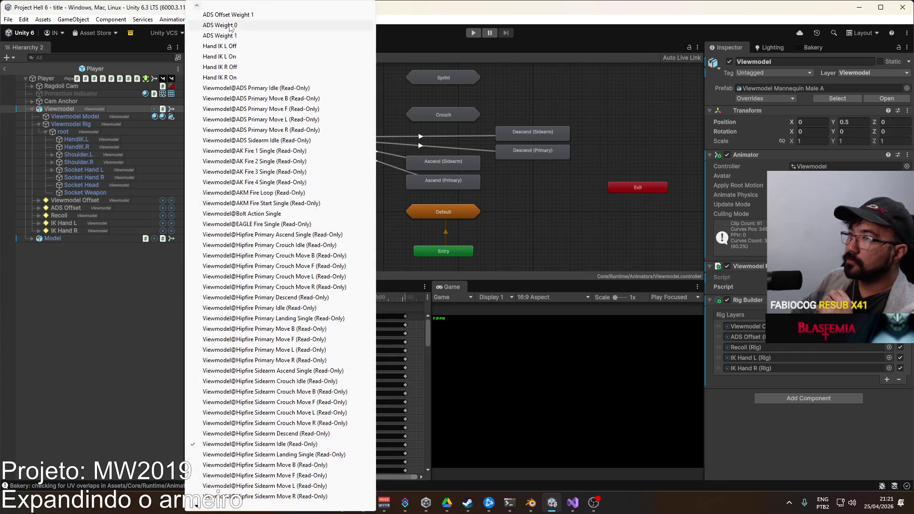
click(251, 36)
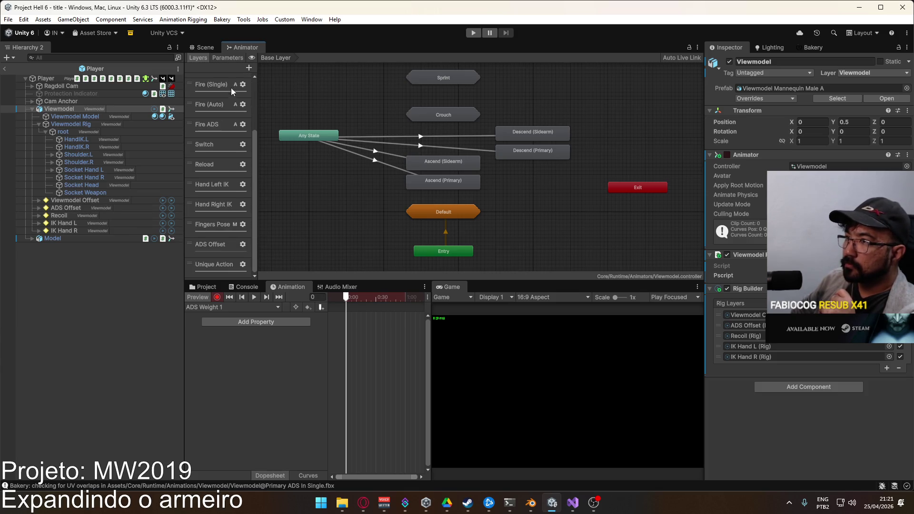
click(221, 58)
scroll(251, 227, down, 4)
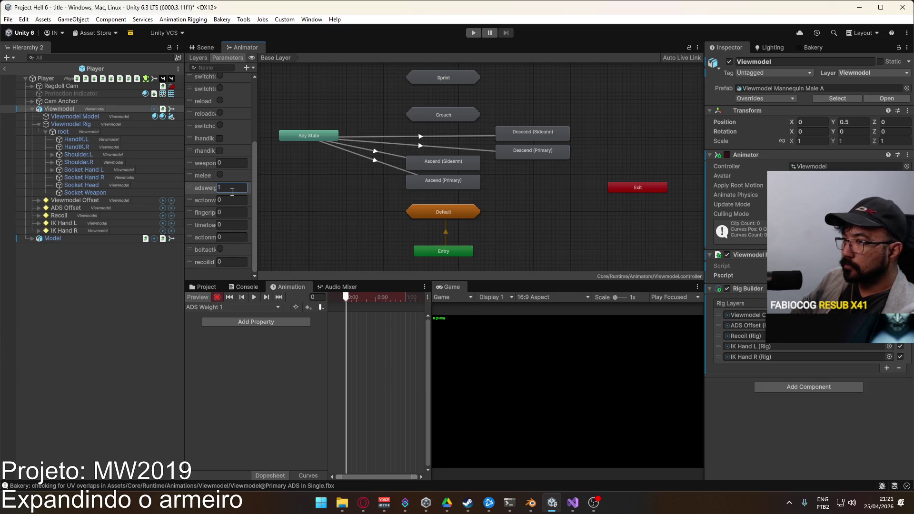
text(0)
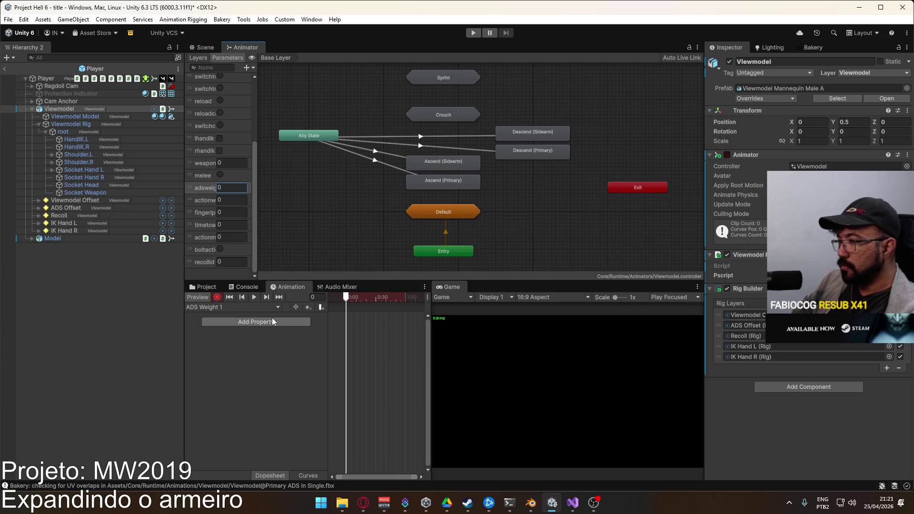
click(273, 322)
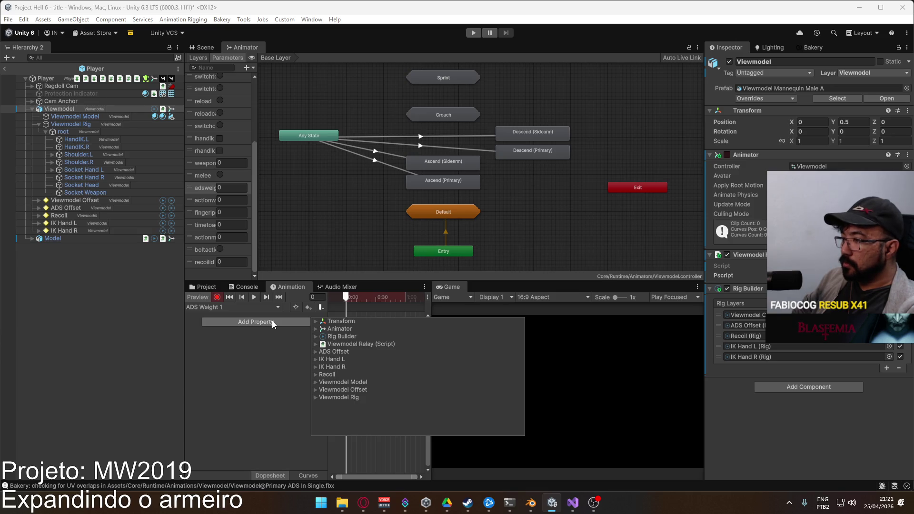
click(316, 330)
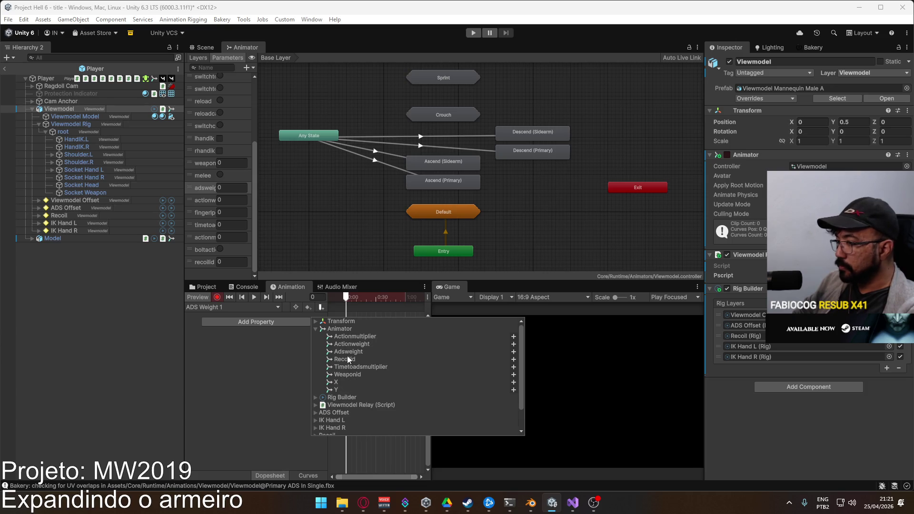
click(513, 353)
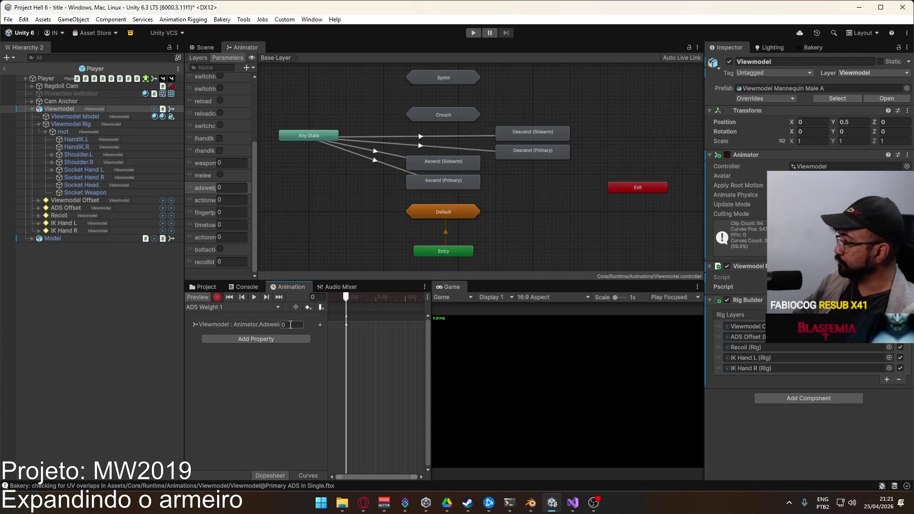
click(296, 324)
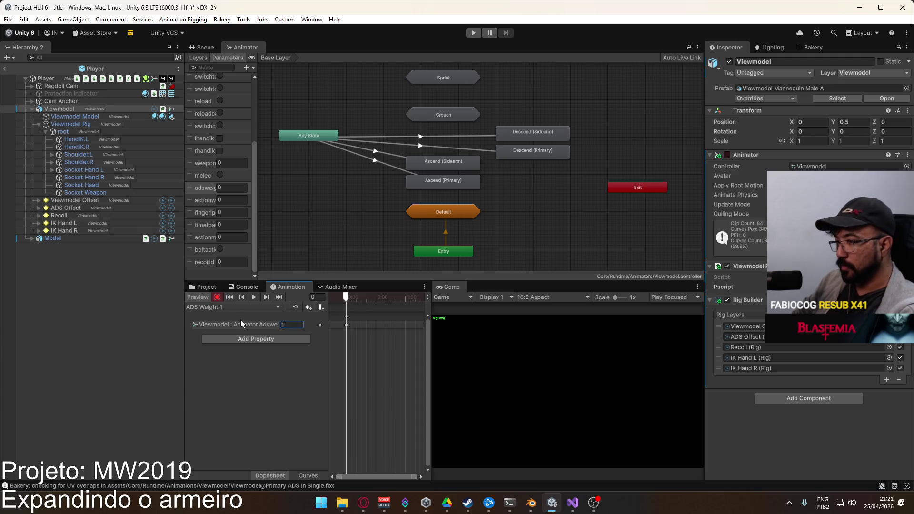
key(Return)
Check the Adsweight value keyed in ADS Weight 0, then return to ADS Weight 1.
click(228, 309)
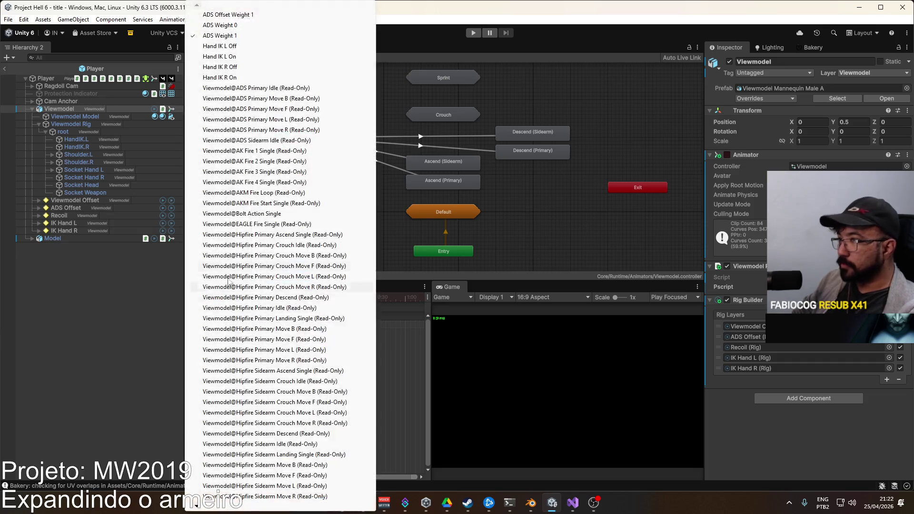
click(252, 25)
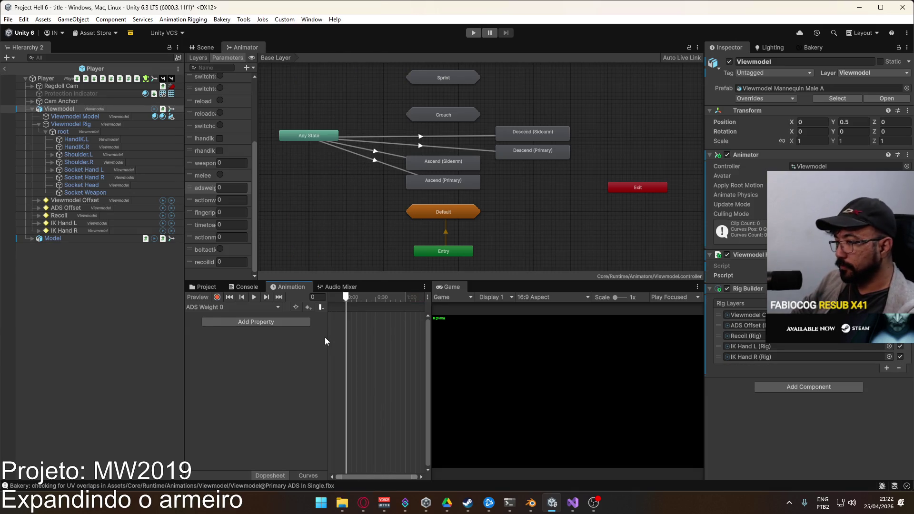
click(292, 324)
click(248, 308)
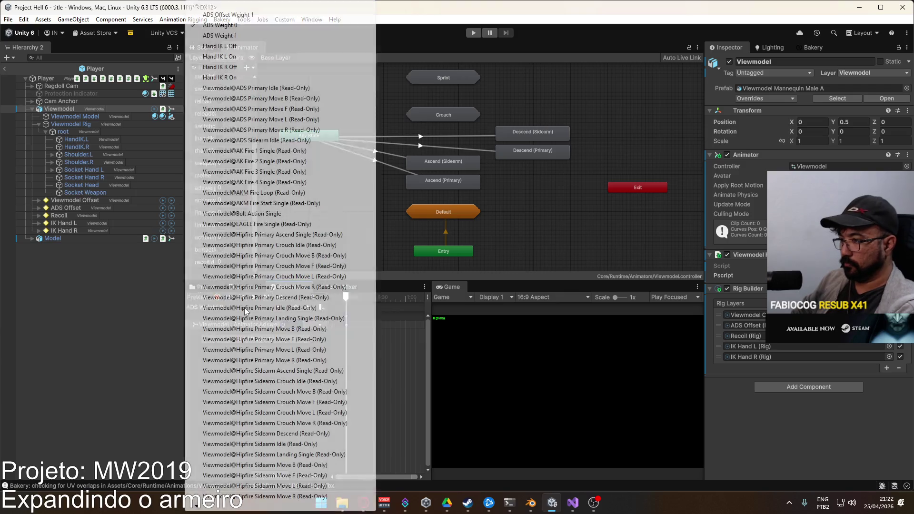
click(247, 36)
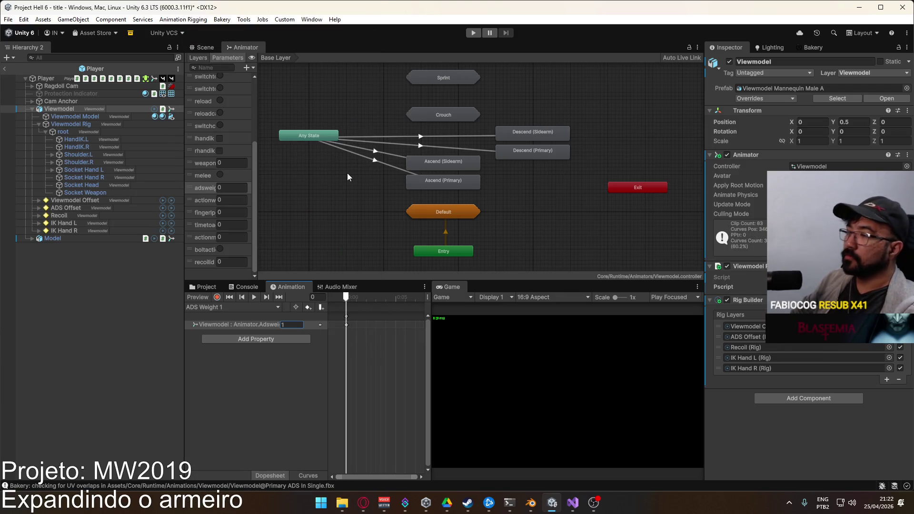
Open the ADS Old layer and select its Empty to Primary (ADS In) transition.
click(198, 57)
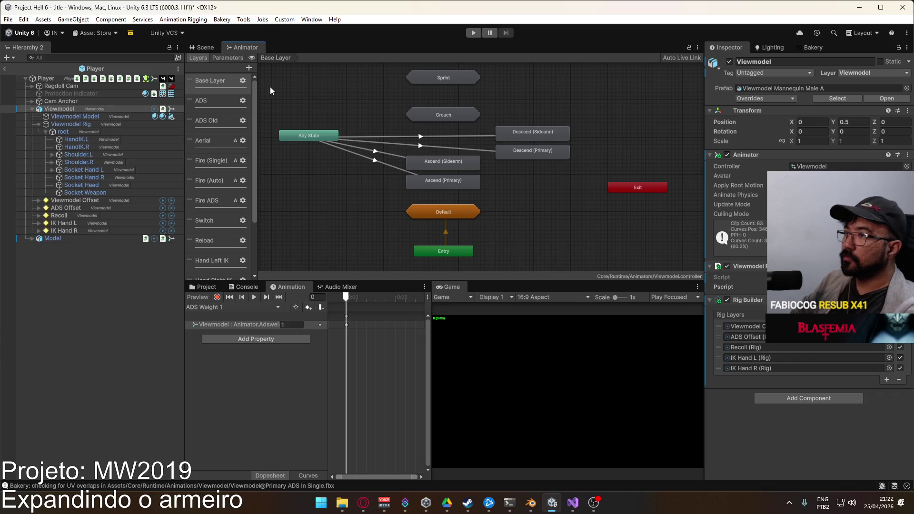
click(214, 102)
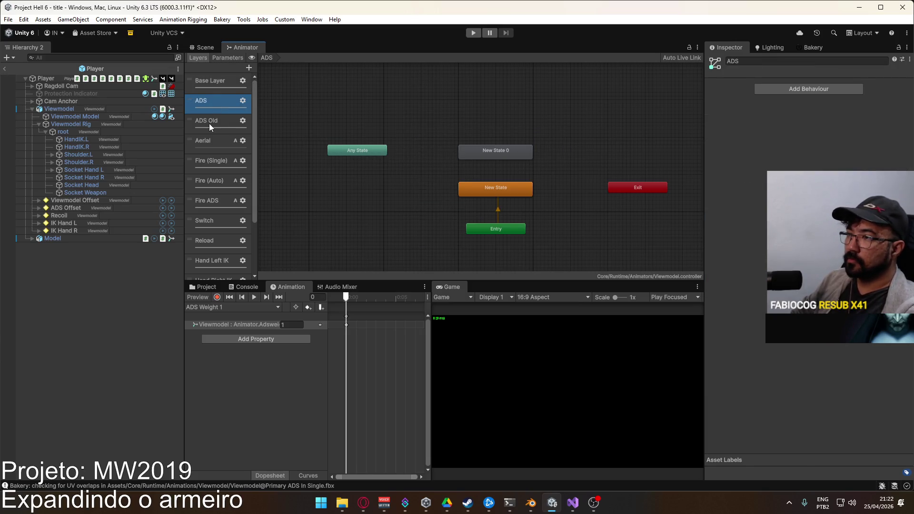
click(209, 123)
click(216, 103)
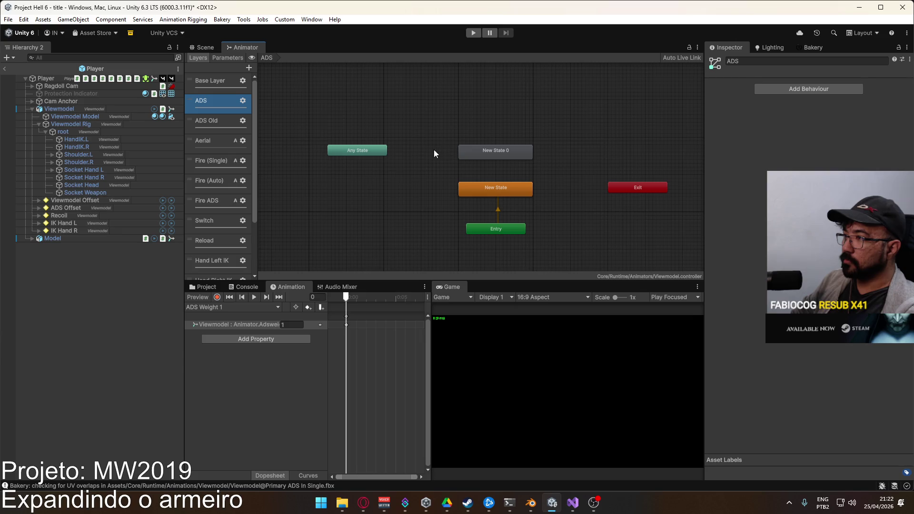
click(216, 125)
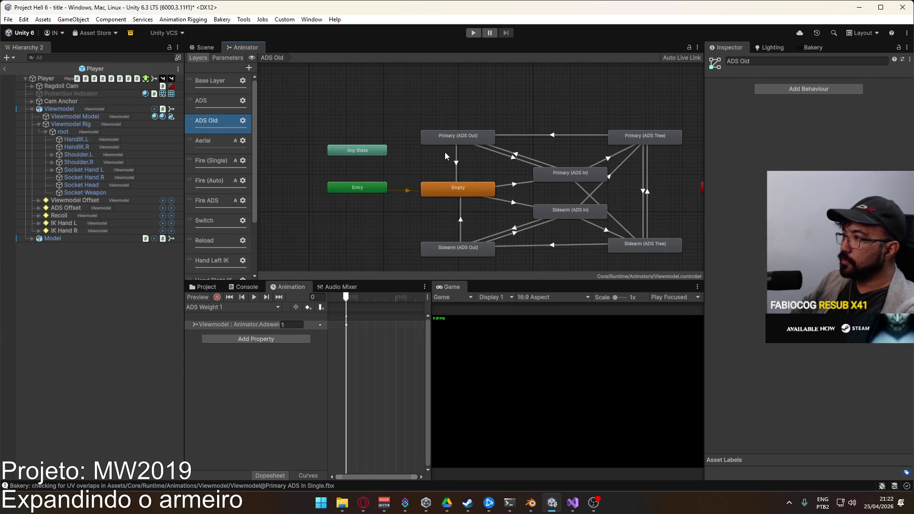
click(514, 184)
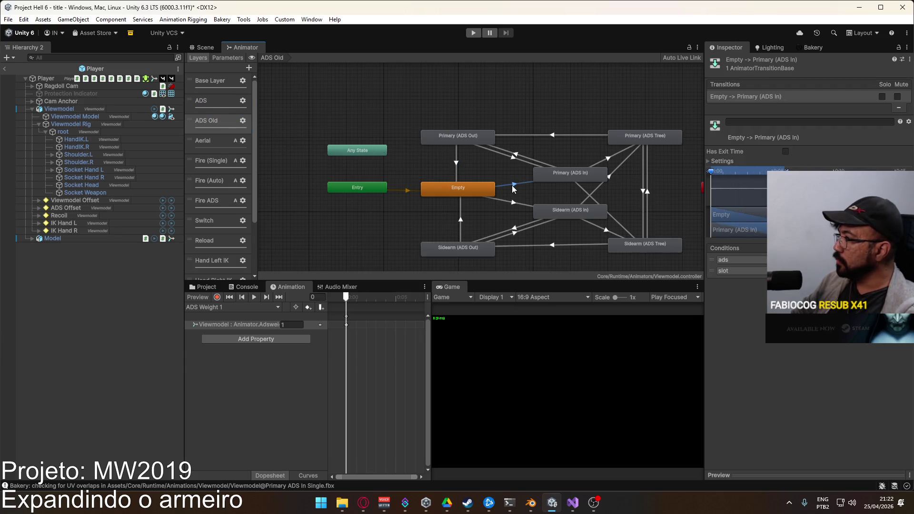
Review the timing of ADS Old's transitions, including Primary (ADS Out) to Empty, then return to ADS.
click(721, 161)
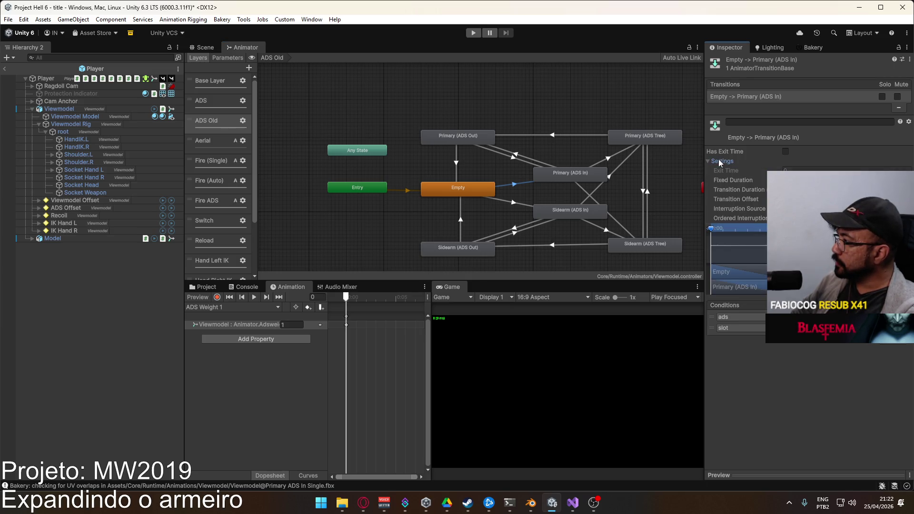
click(456, 161)
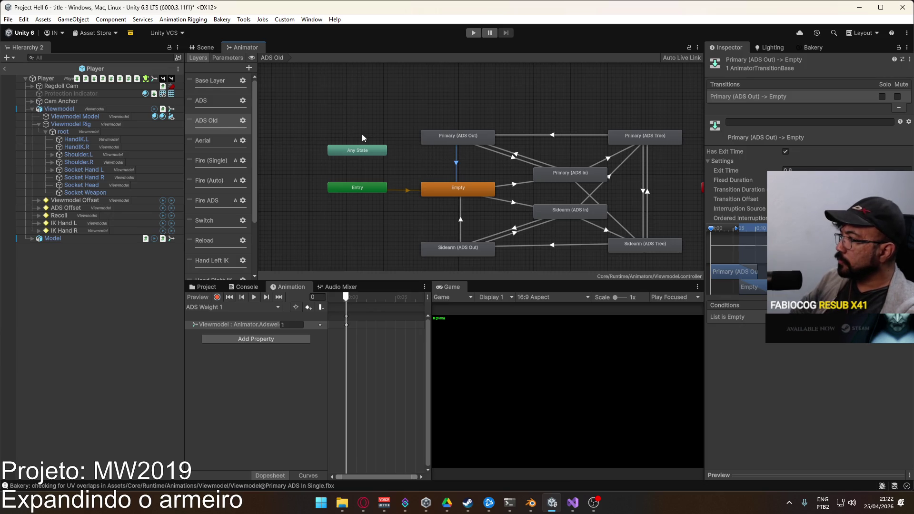
click(211, 99)
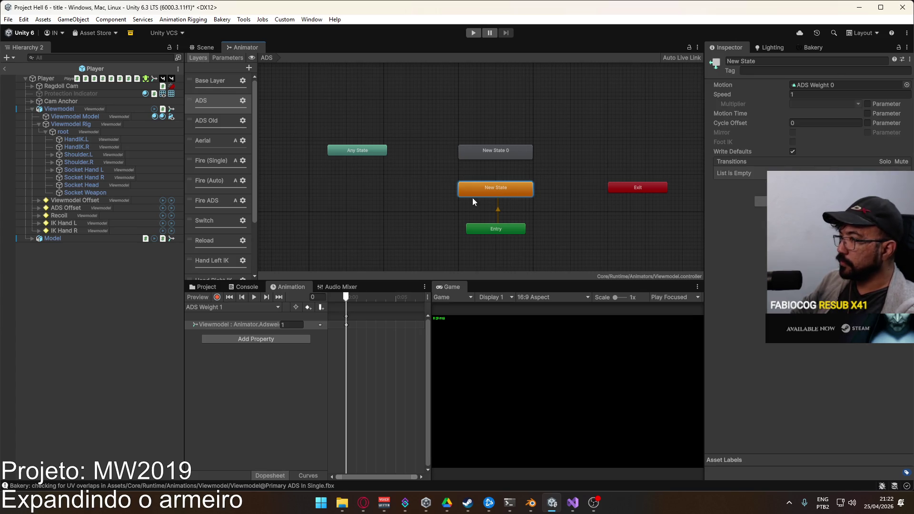
Create a New State 0 to New State transition without exit time, conditioned on ads.
drag(370, 151, 391, 151)
right_click(517, 190)
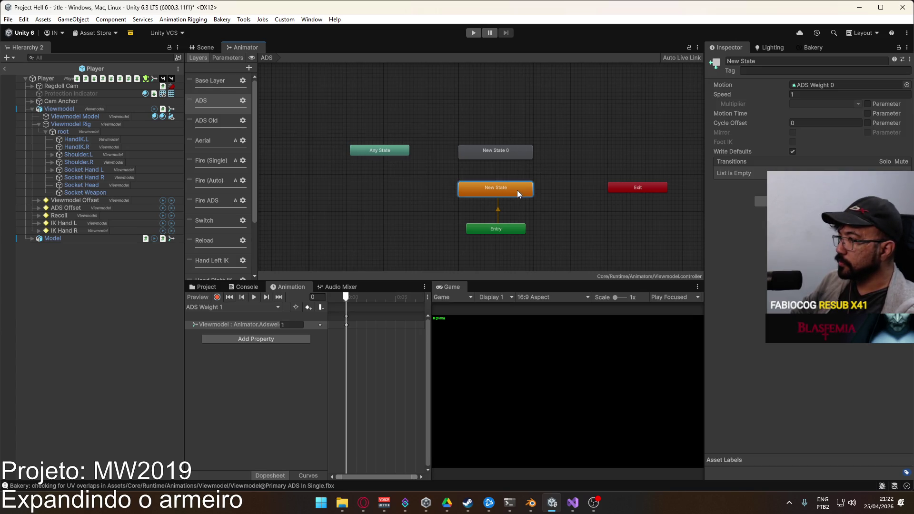
click(495, 152)
right_click(496, 151)
click(519, 157)
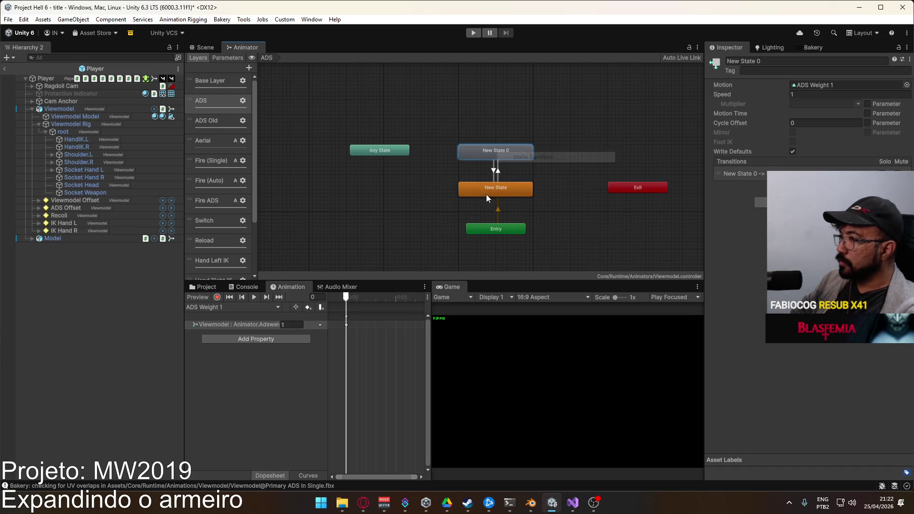
click(488, 191)
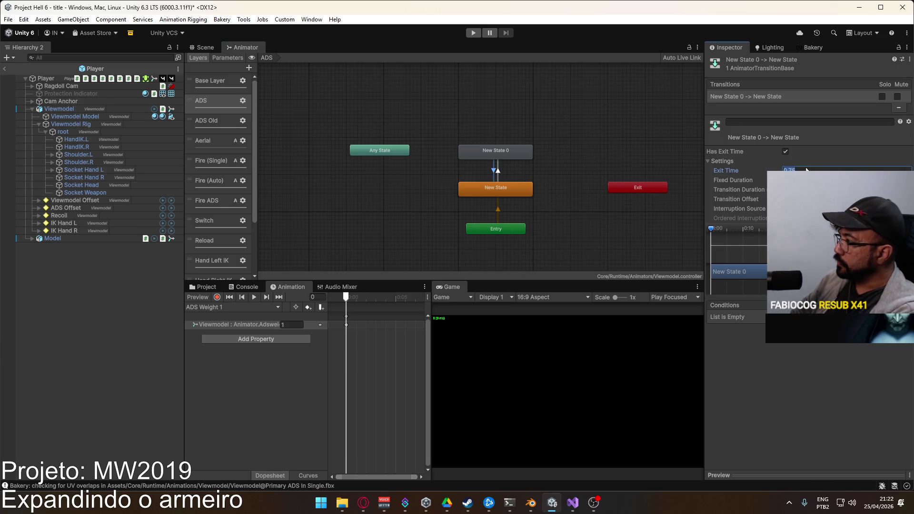
click(785, 151)
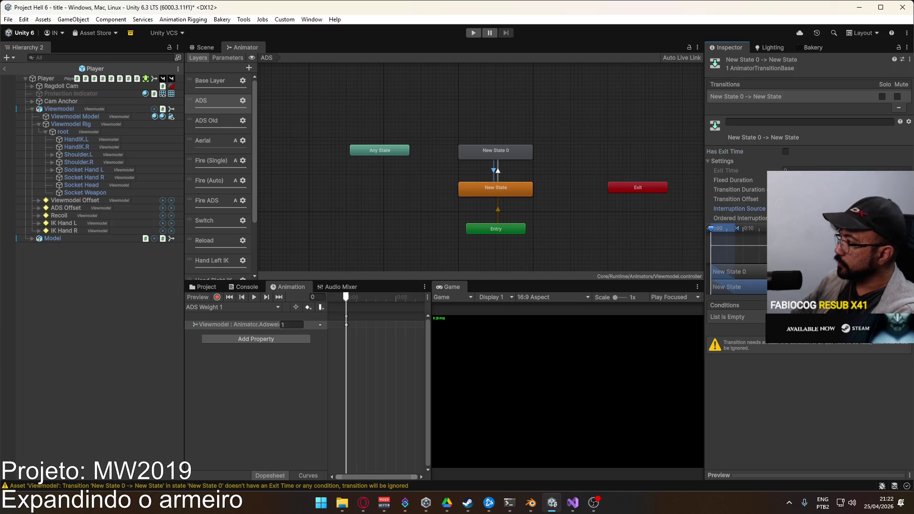
click(895, 328)
click(745, 319)
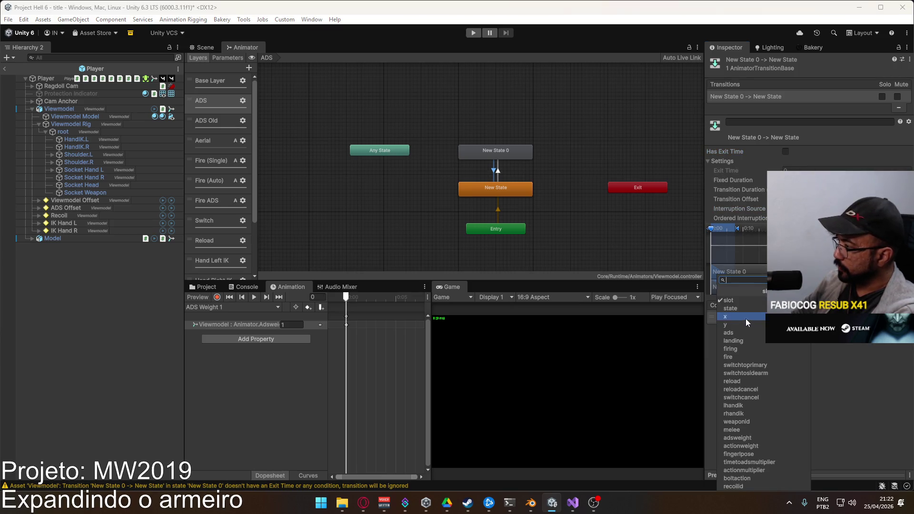
click(744, 294)
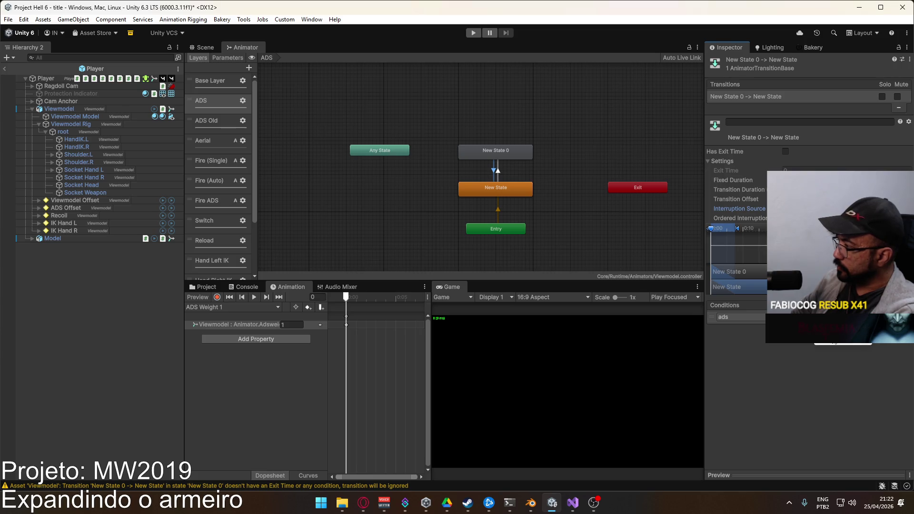
Switch the New State to New State 0 condition from slot to ads and set exit time 0.
click(500, 178)
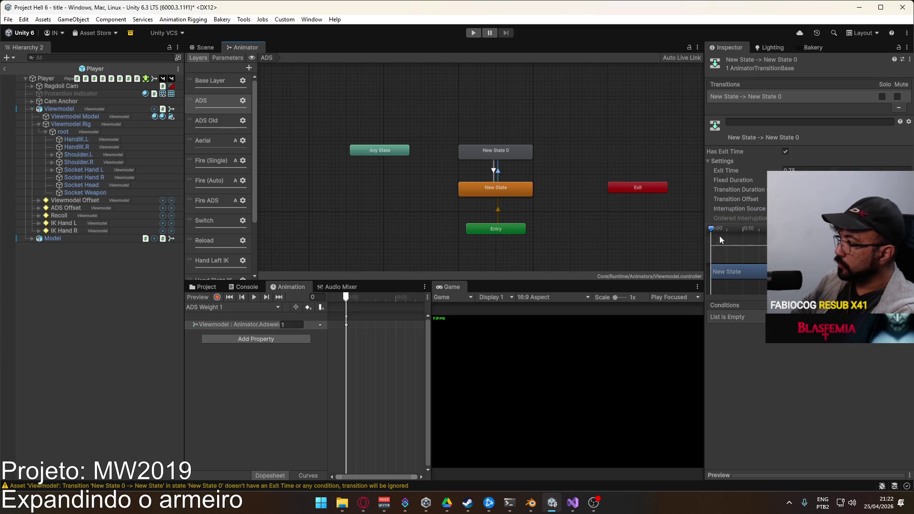
click(739, 318)
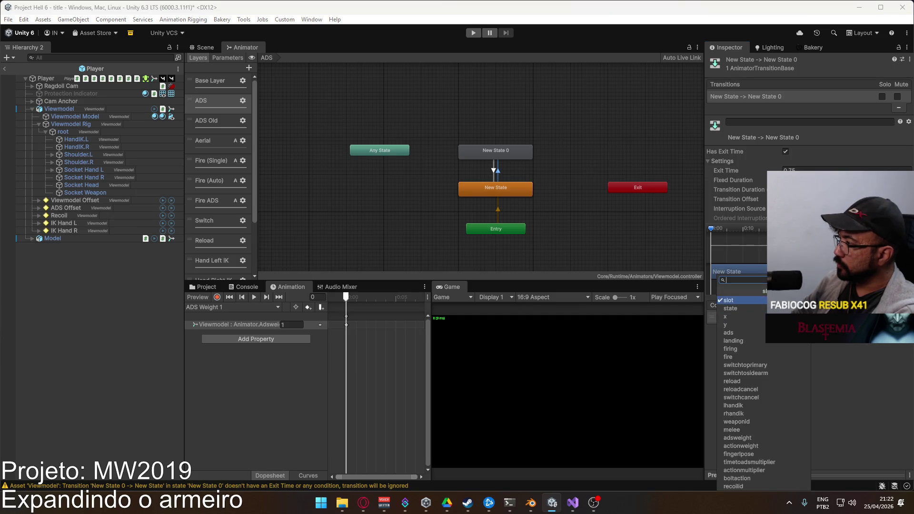
click(745, 324)
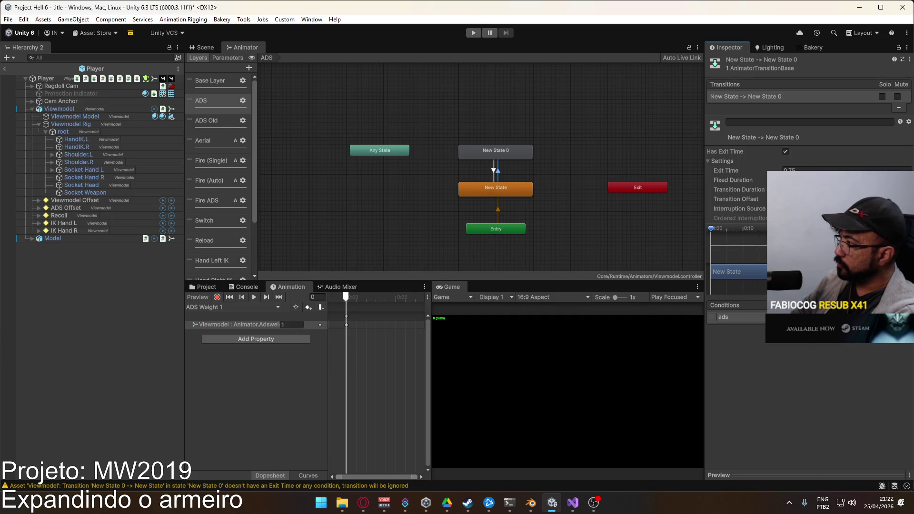
click(809, 170)
text(0)
key(Tab)
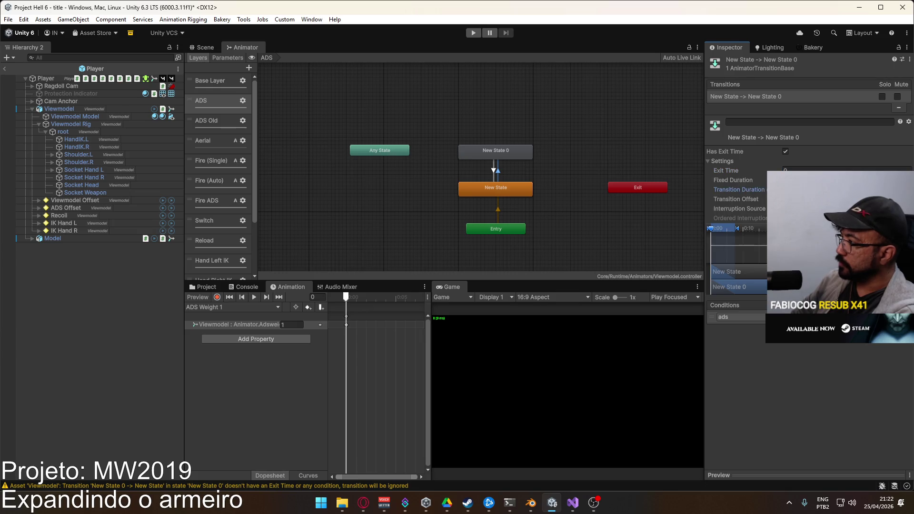
Compare against ADS Old's Empty to Primary (ADS In), then disable exit time on New State to New State 0.
click(214, 123)
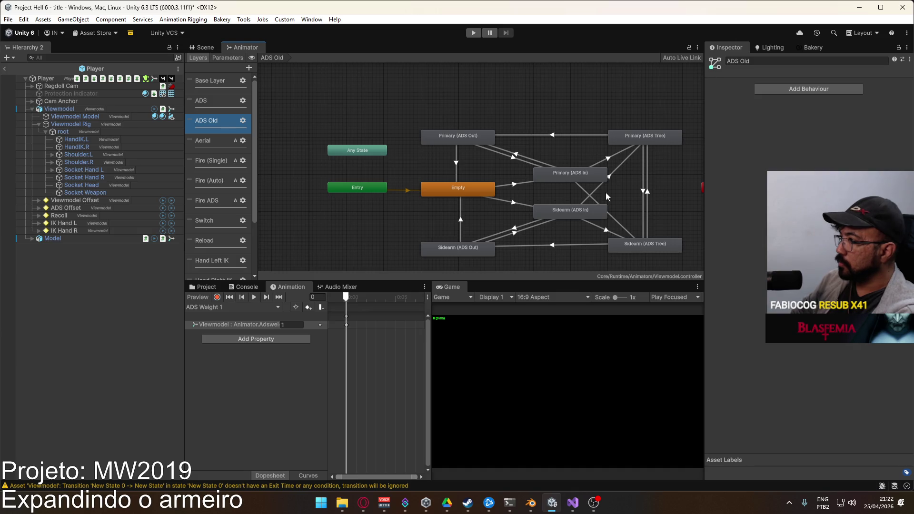
click(514, 185)
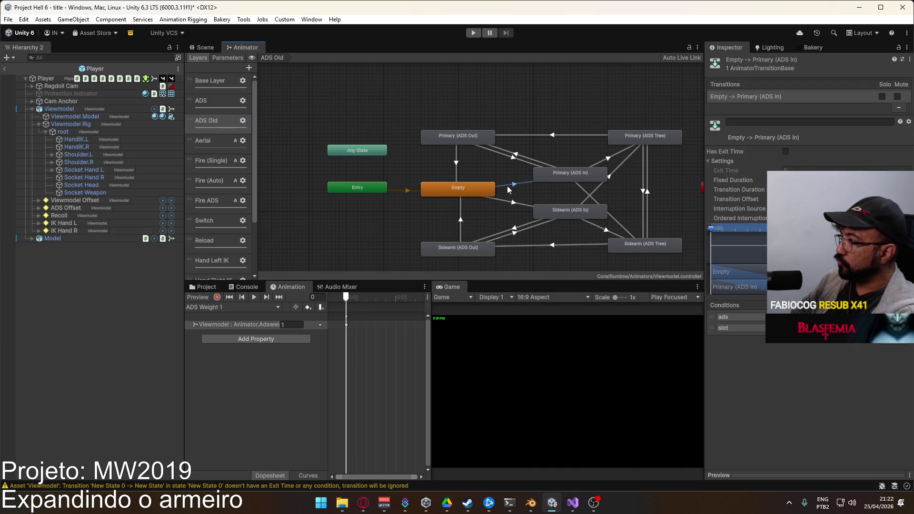
click(238, 105)
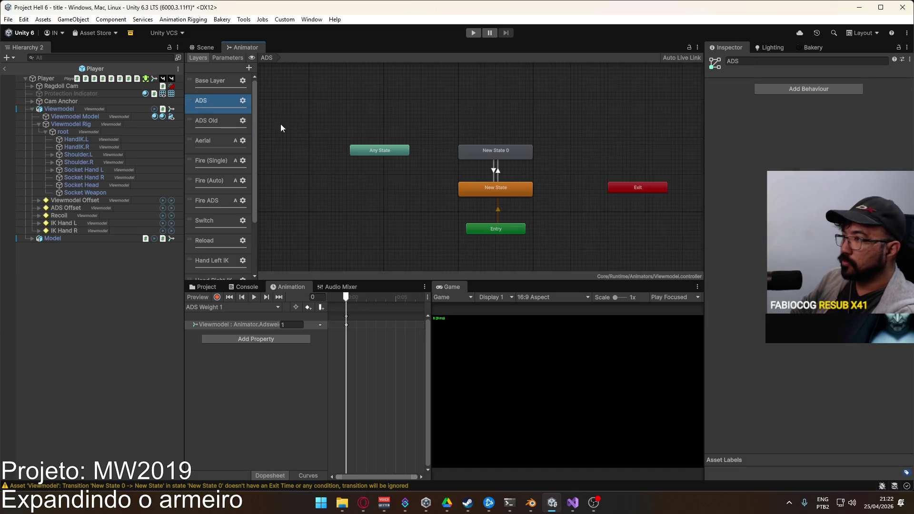
click(500, 176)
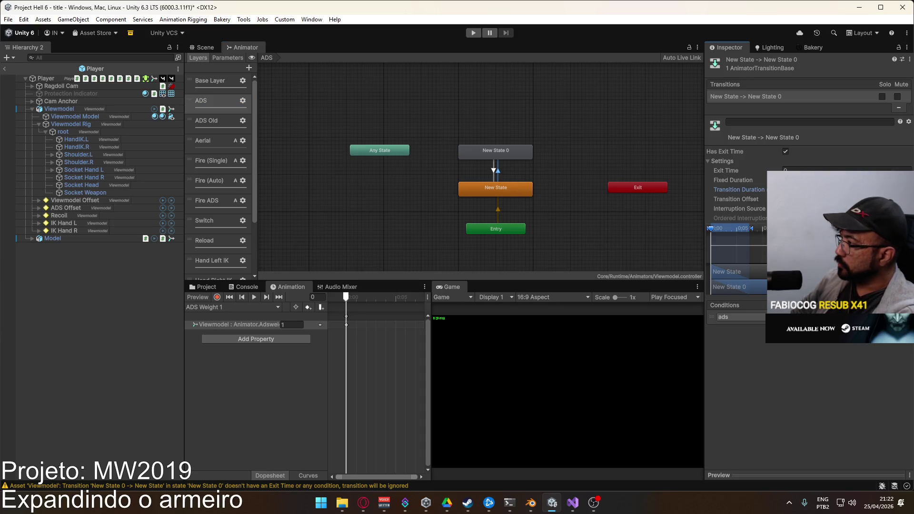
click(810, 208)
click(809, 224)
click(785, 151)
click(493, 171)
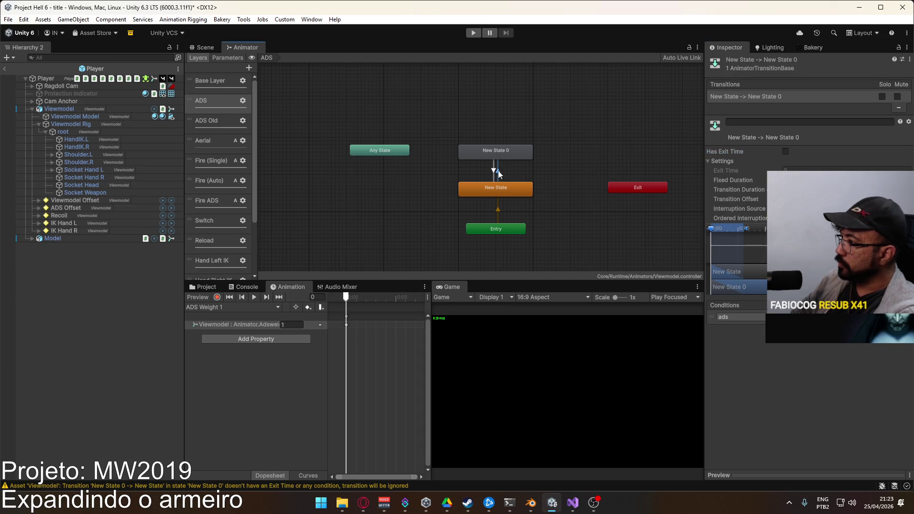
click(497, 189)
Rename the ADS layer's states to ADS Weight 0 and ADS Weight 1, then return to the Scene view.
click(805, 61)
text(ADS W)
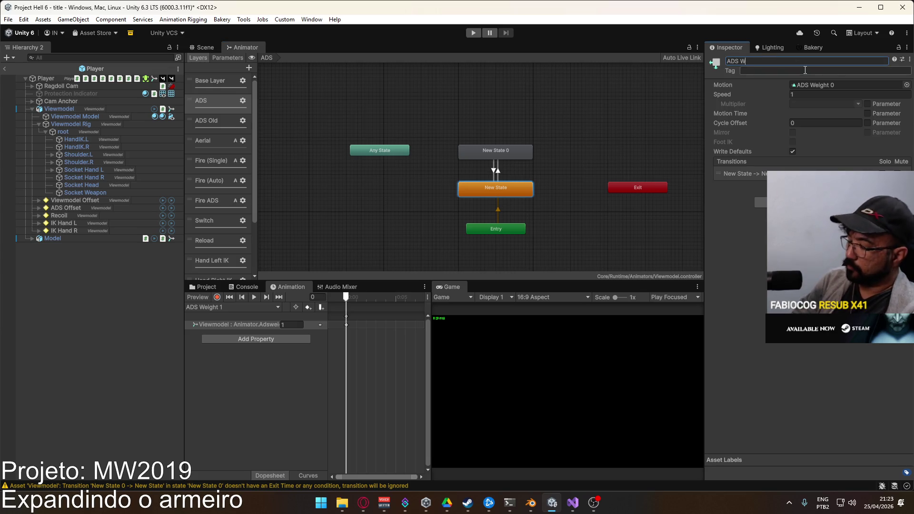
text(t 0)
key(Return)
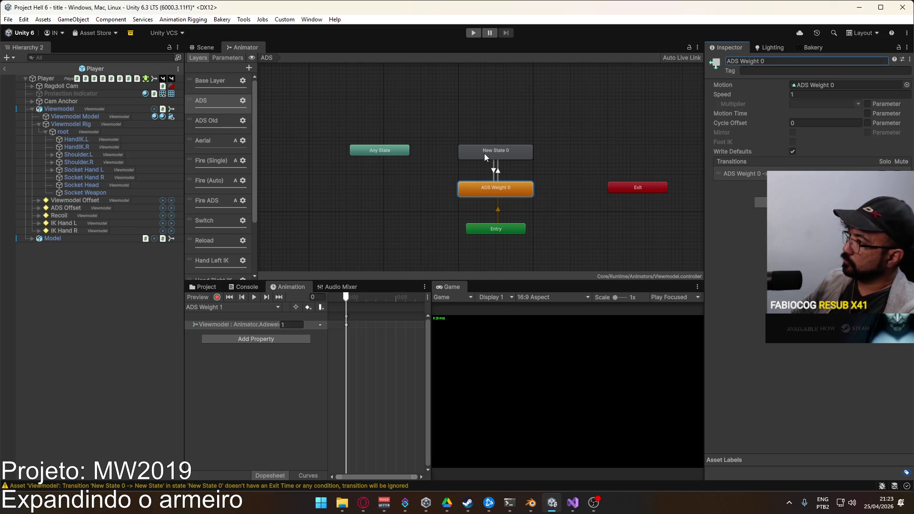
click(484, 154)
click(804, 62)
text(ADS W)
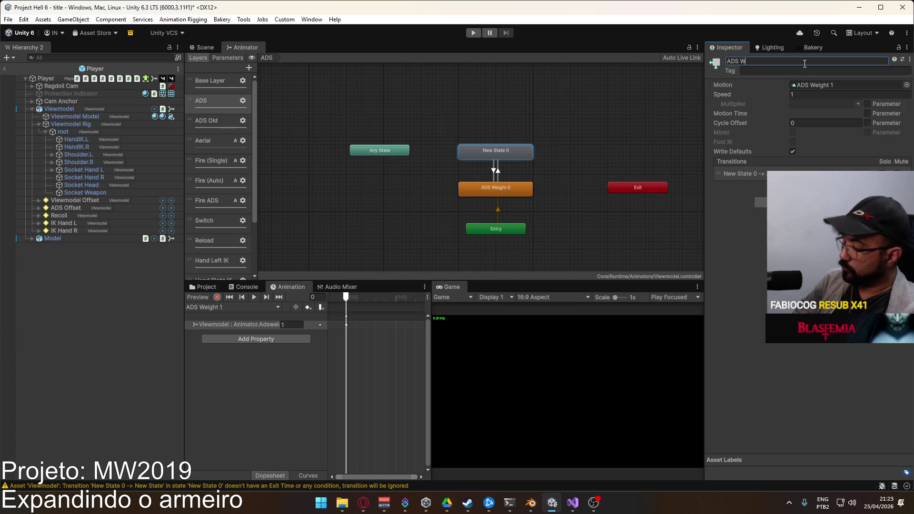
text( 1)
key(Return)
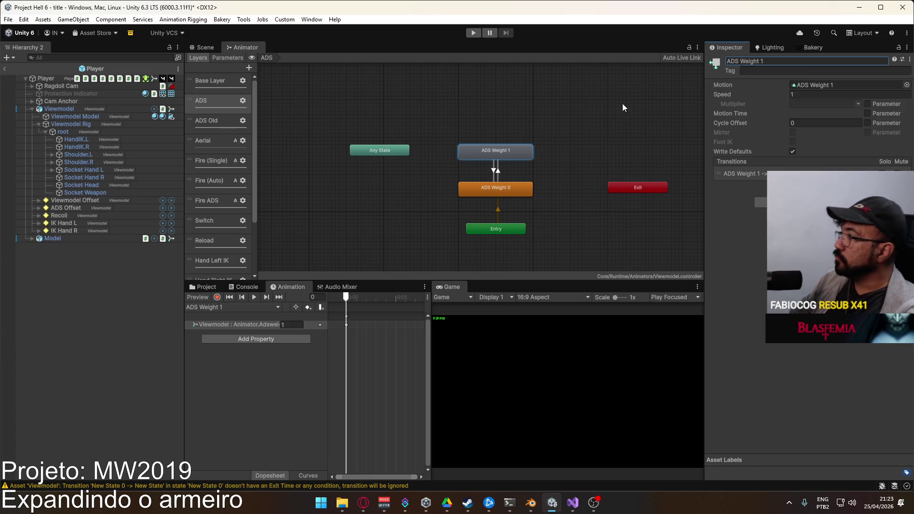
click(198, 51)
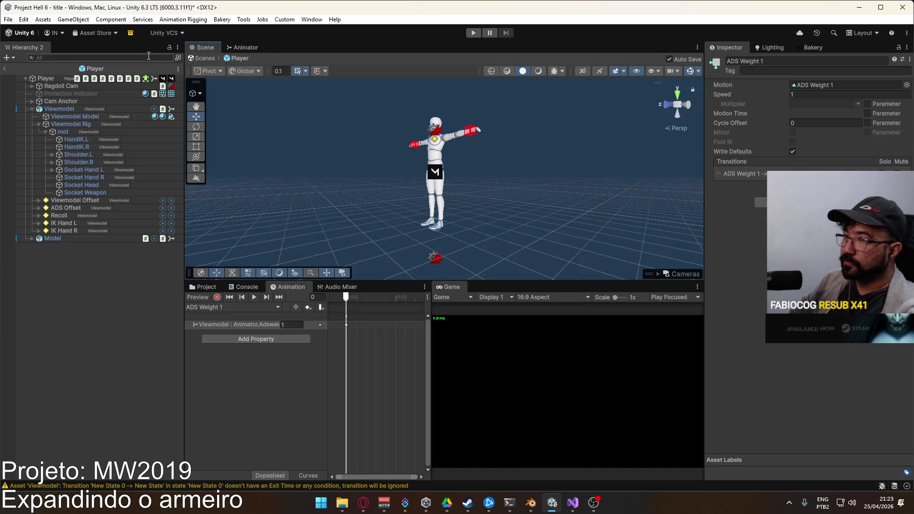
Enter Play mode and create a test match to load the level.
click(473, 33)
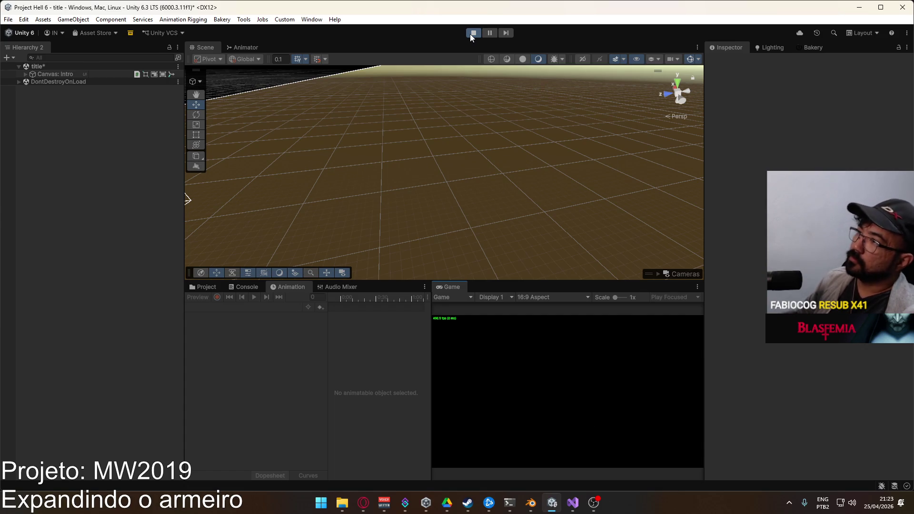
click(245, 48)
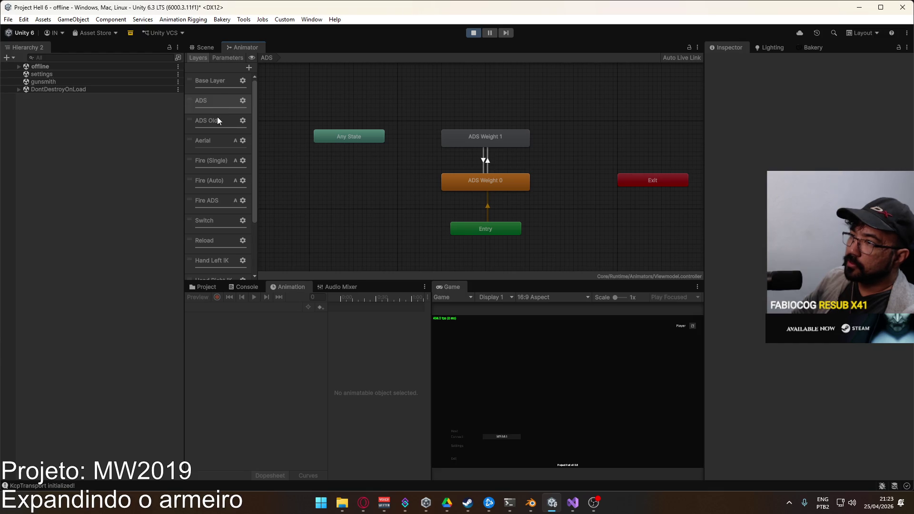
click(453, 436)
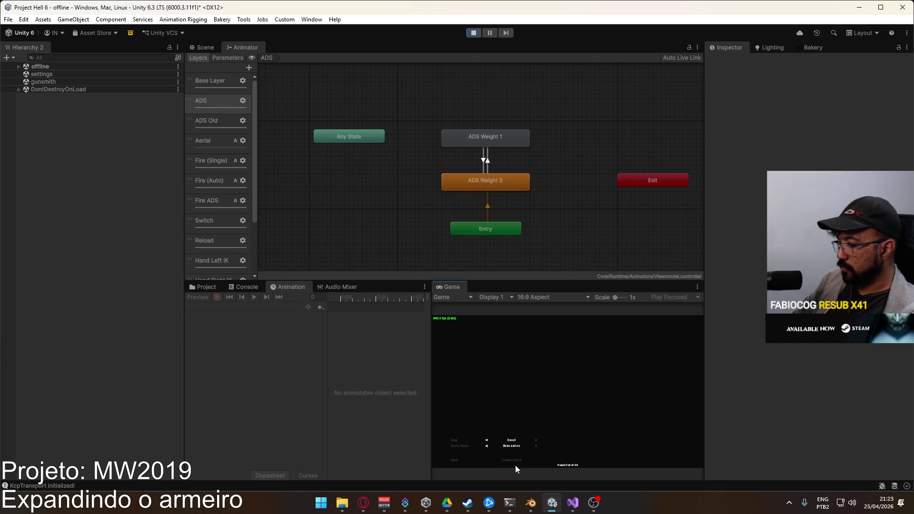
click(513, 462)
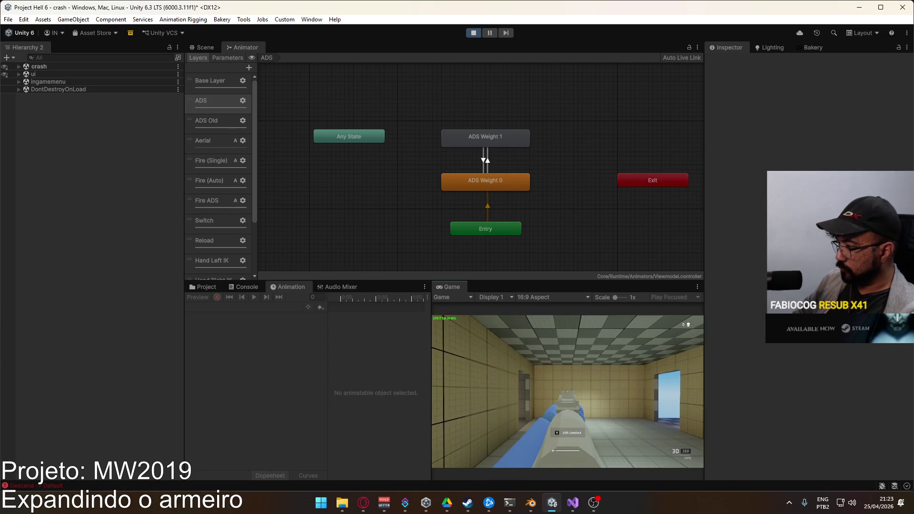
key(super)
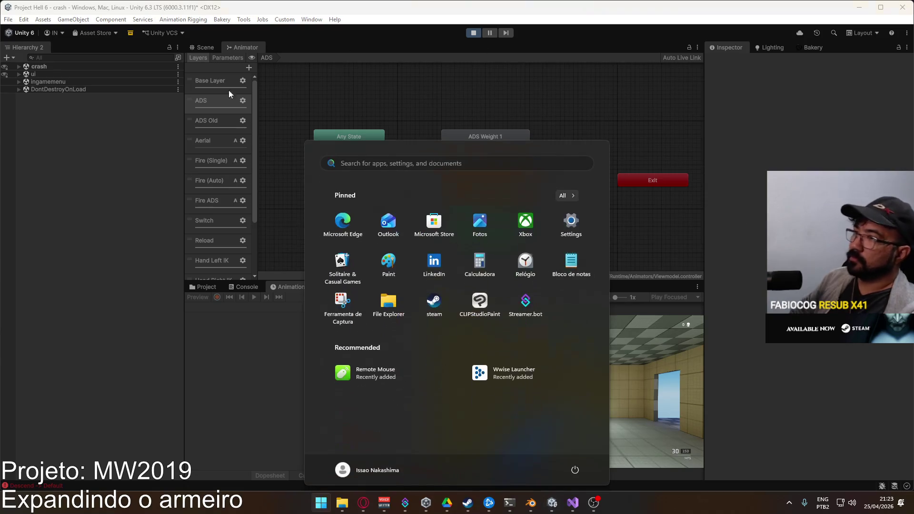
Inspect ADS Old's ADS In, ADS Out and ADS Tree transitions, then stop the game.
click(208, 120)
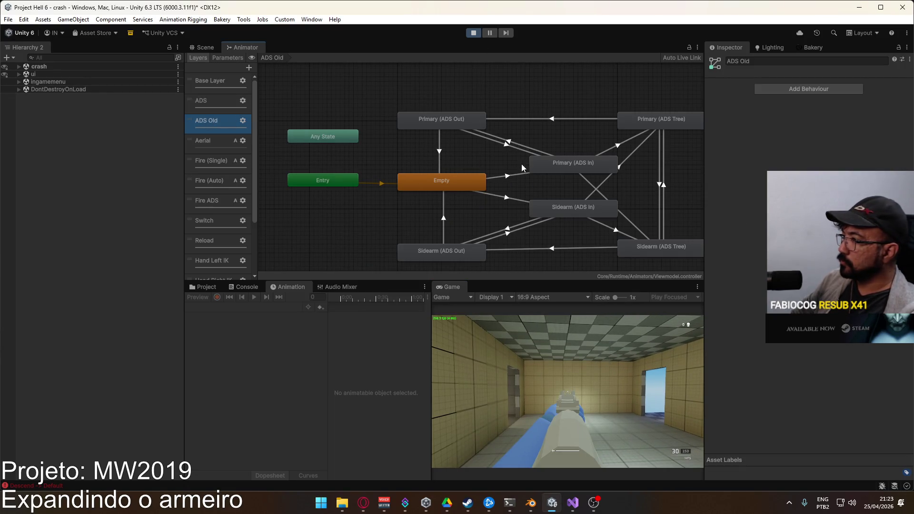
drag(546, 173, 488, 173)
click(481, 168)
click(487, 169)
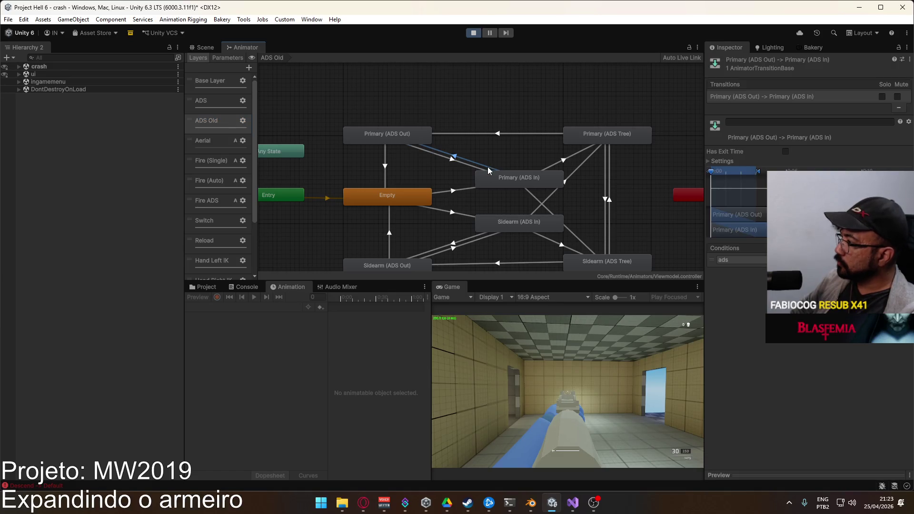
click(554, 166)
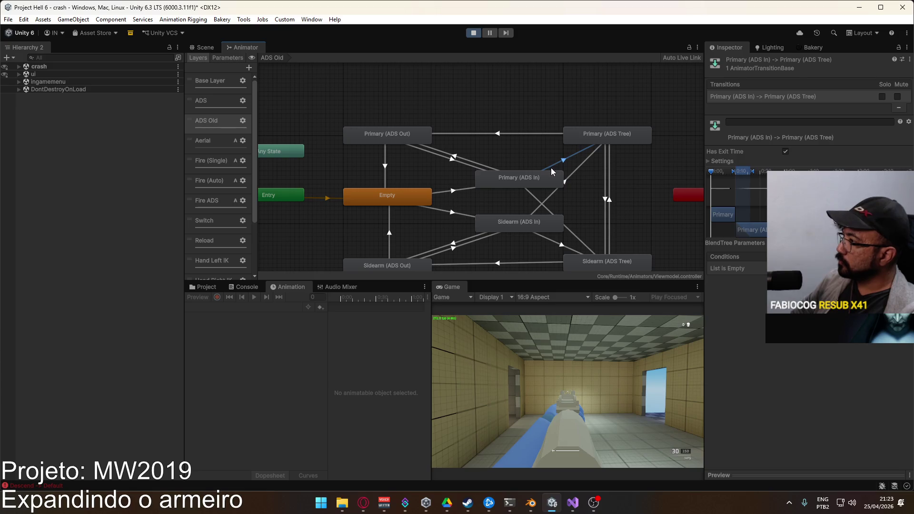
click(583, 164)
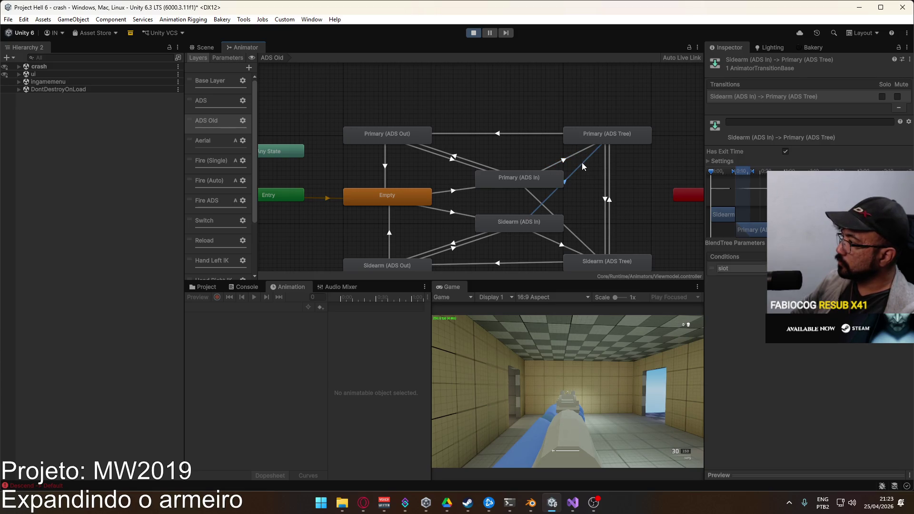
click(536, 144)
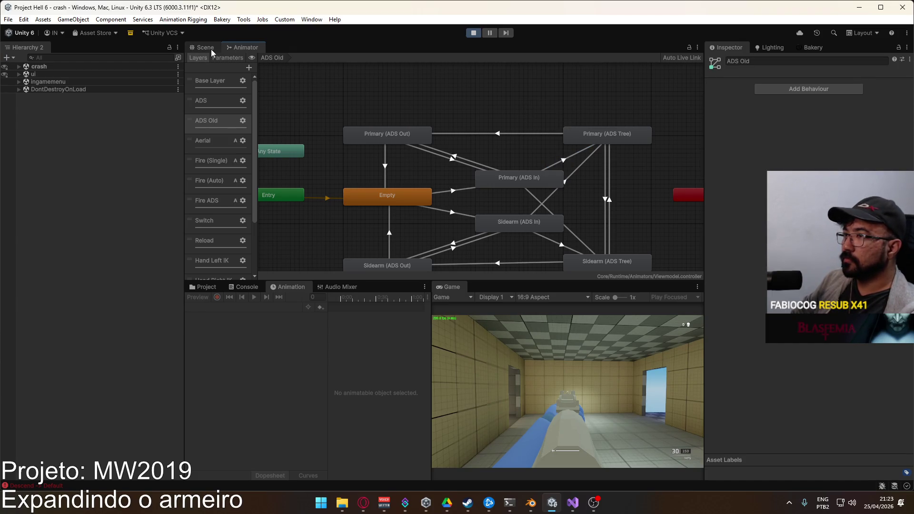
click(473, 33)
click(206, 287)
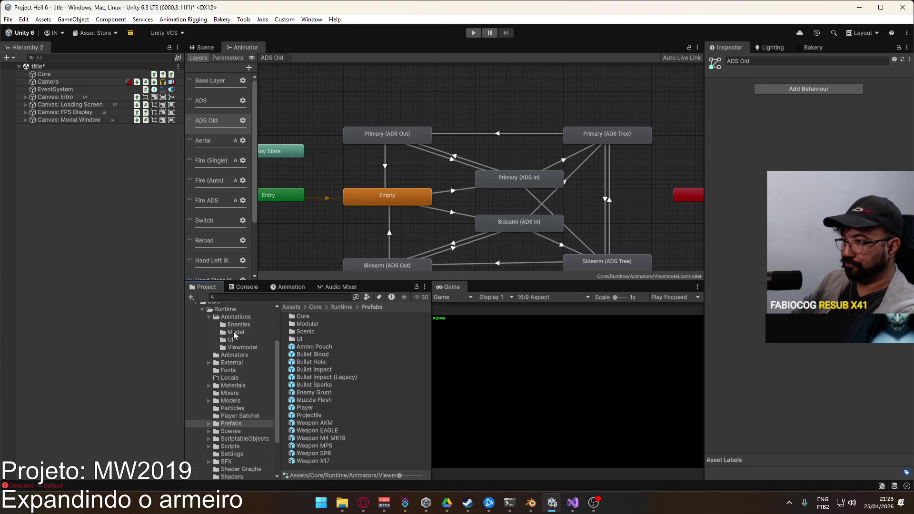
Open the Viewmodel animations folder and expand the Curves list in ADS Primary Move R's import settings.
click(240, 347)
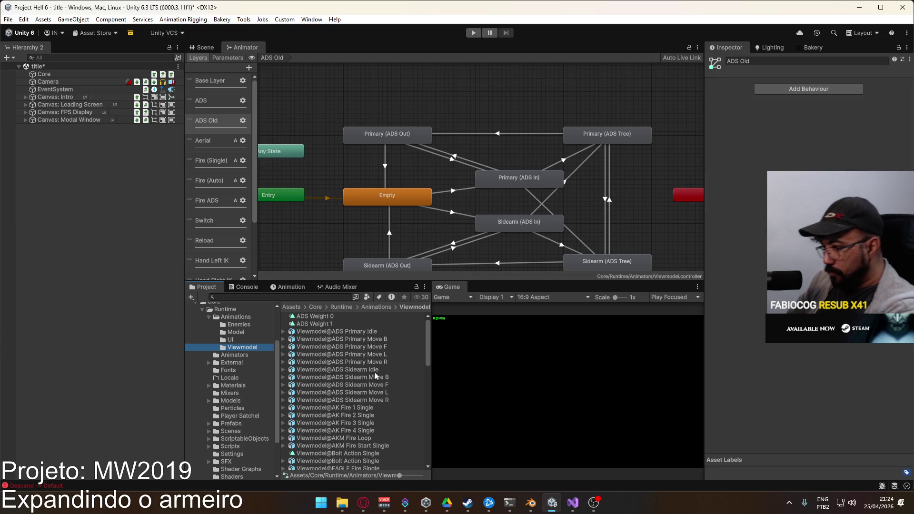
click(374, 370)
click(380, 356)
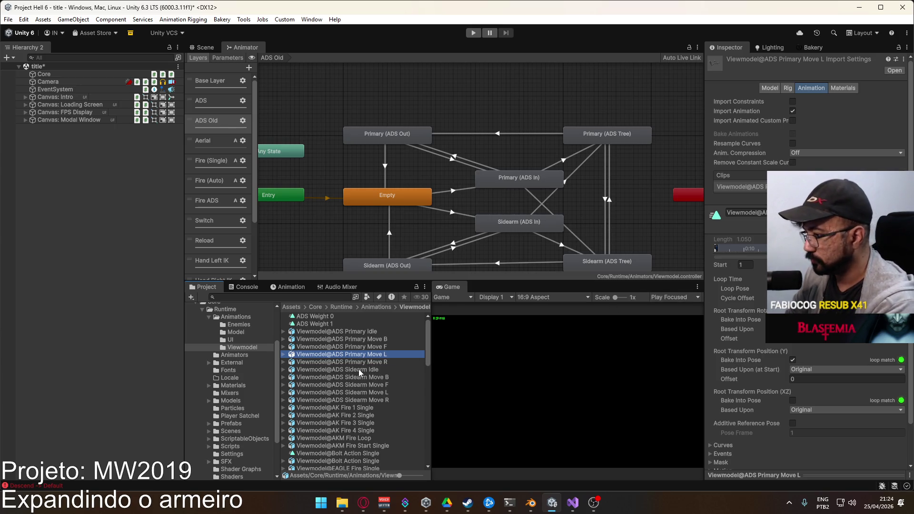
click(366, 362)
scroll(789, 360, down, 2)
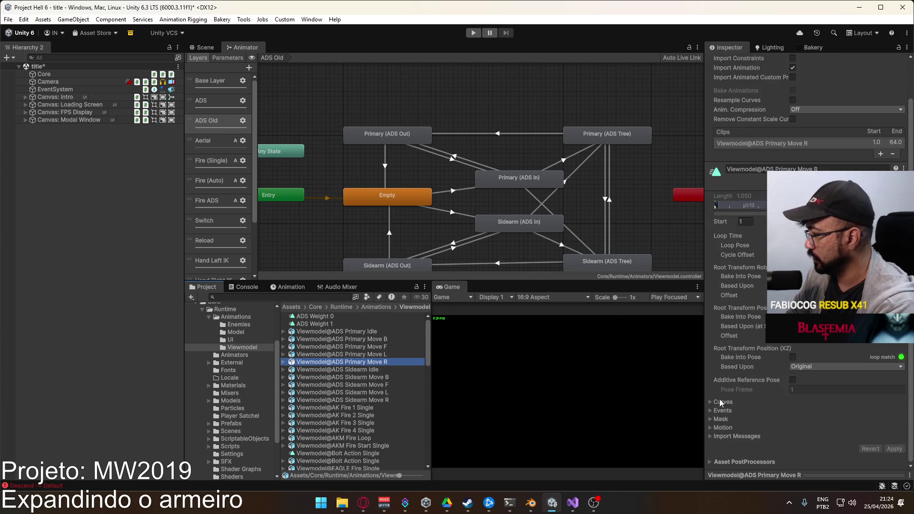
click(721, 403)
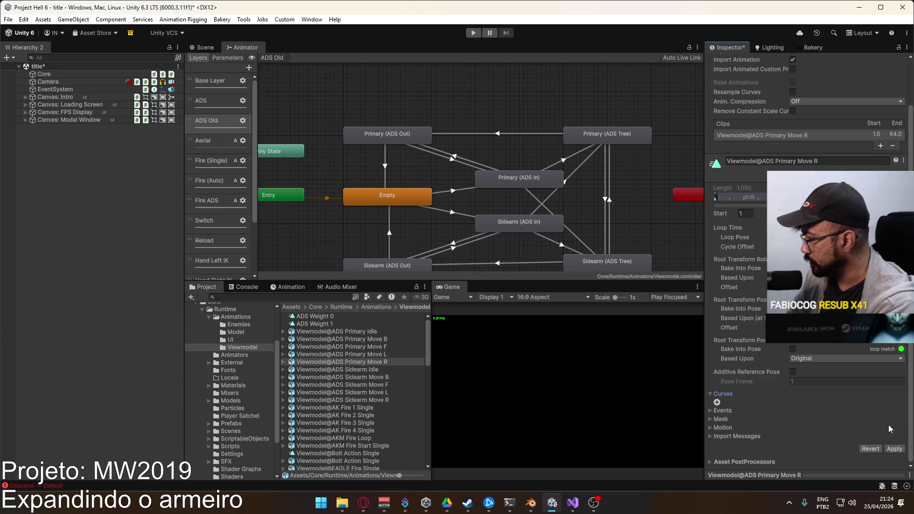
Remove the adsweight curve from the ADS Primary Move L, F and B imports and apply.
click(364, 354)
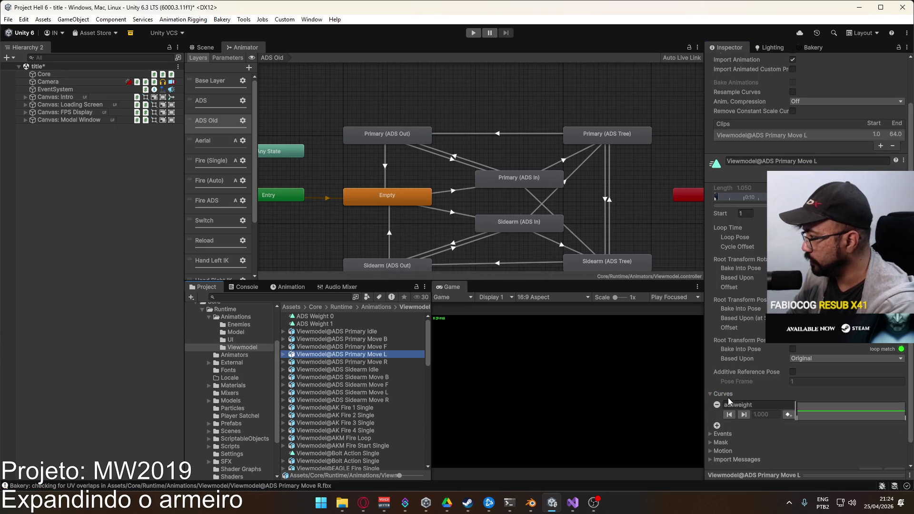
click(717, 404)
click(898, 448)
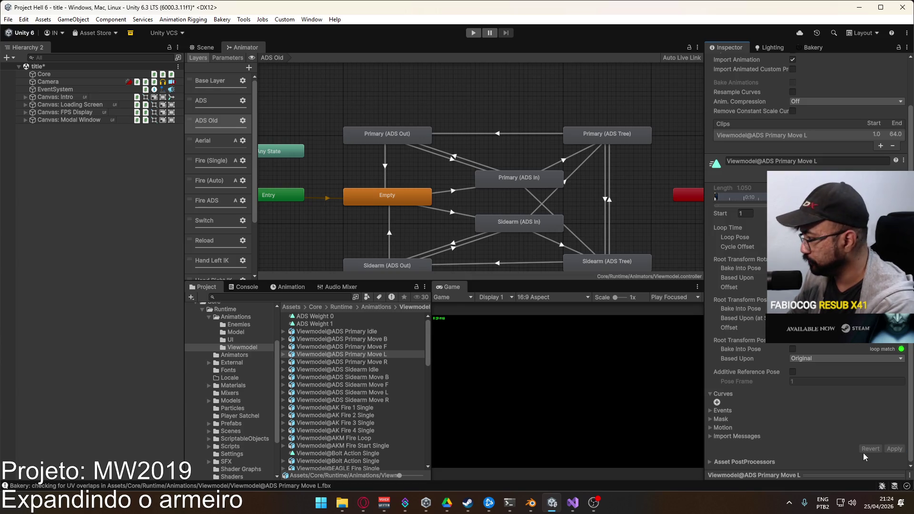
click(367, 345)
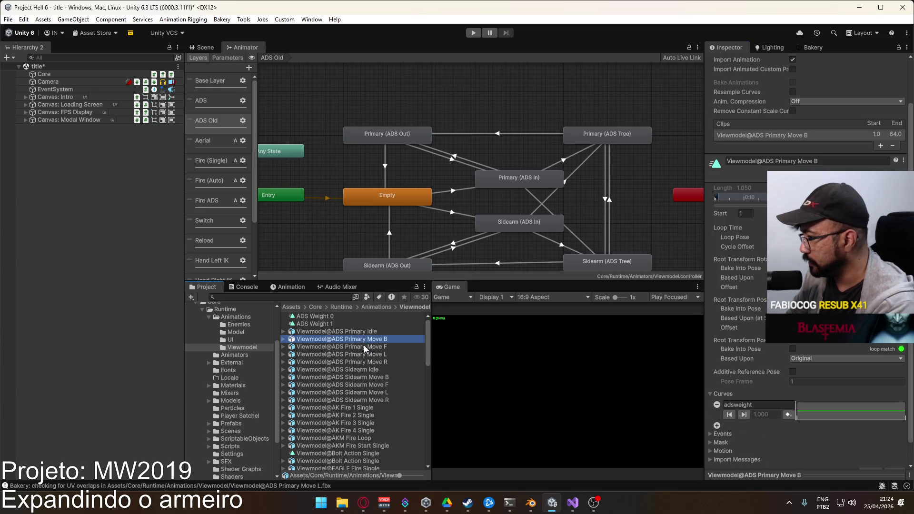
click(717, 404)
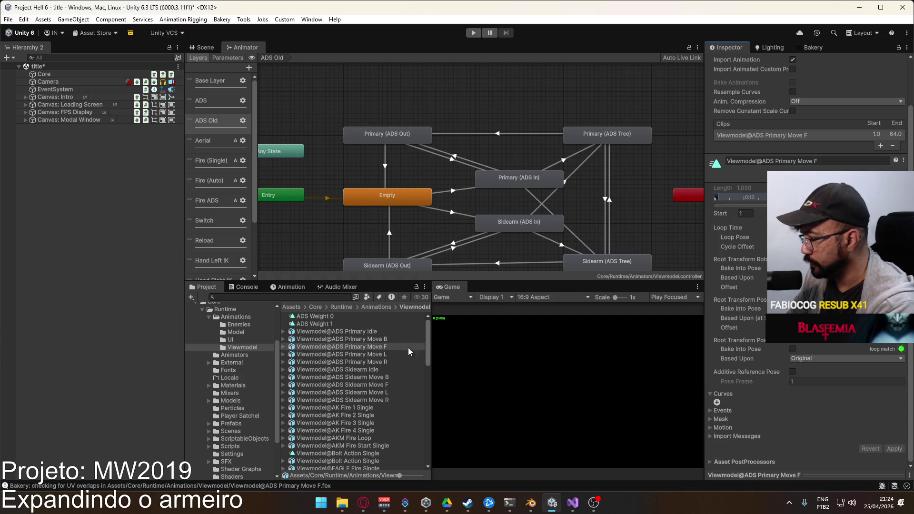
click(355, 340)
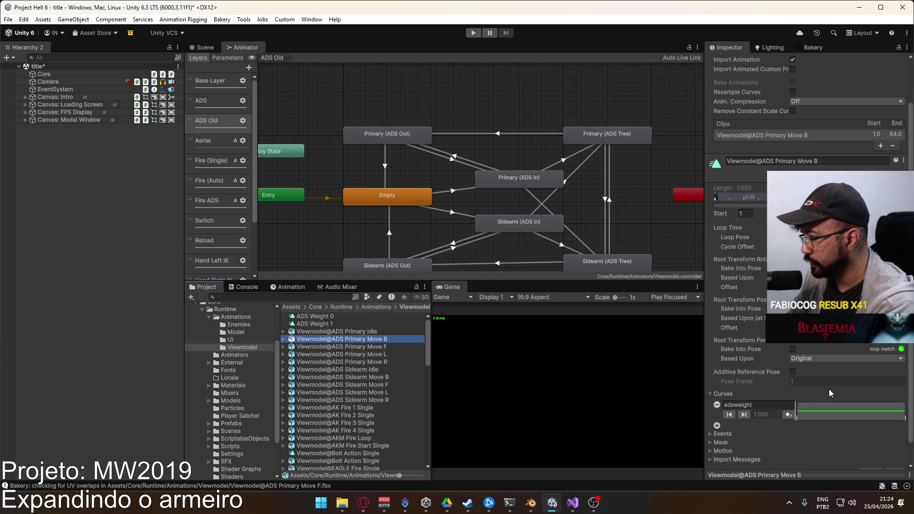
click(717, 406)
click(893, 449)
Recheck the Move L and Move R imports, then start Play mode again.
click(373, 333)
key(Down)
key(Down)
key(Down)
click(385, 364)
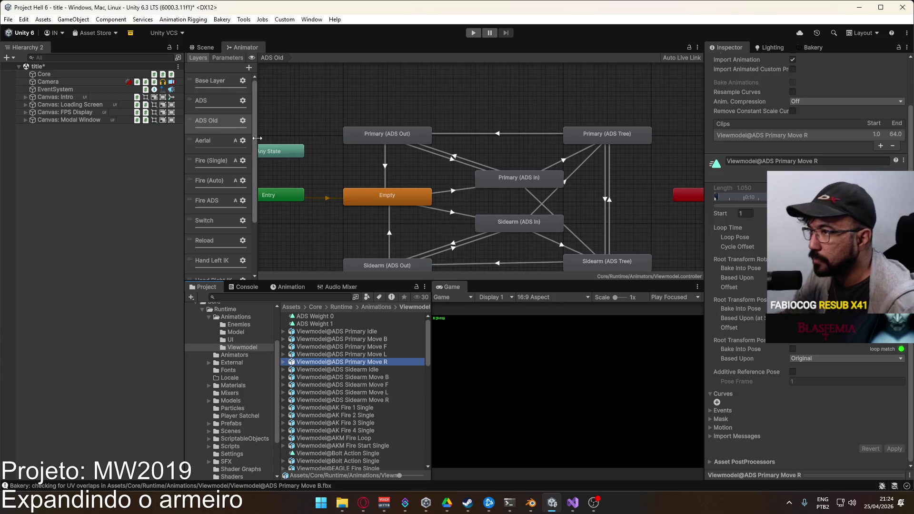
click(205, 47)
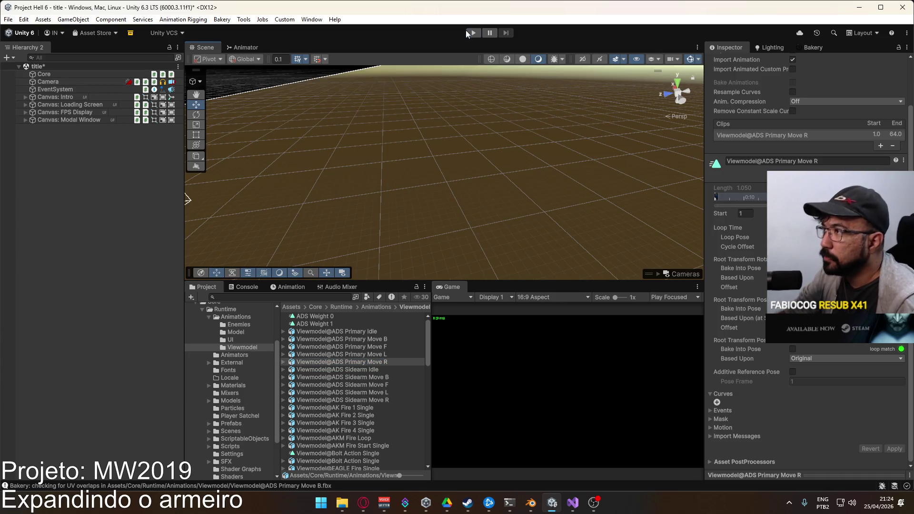
click(467, 32)
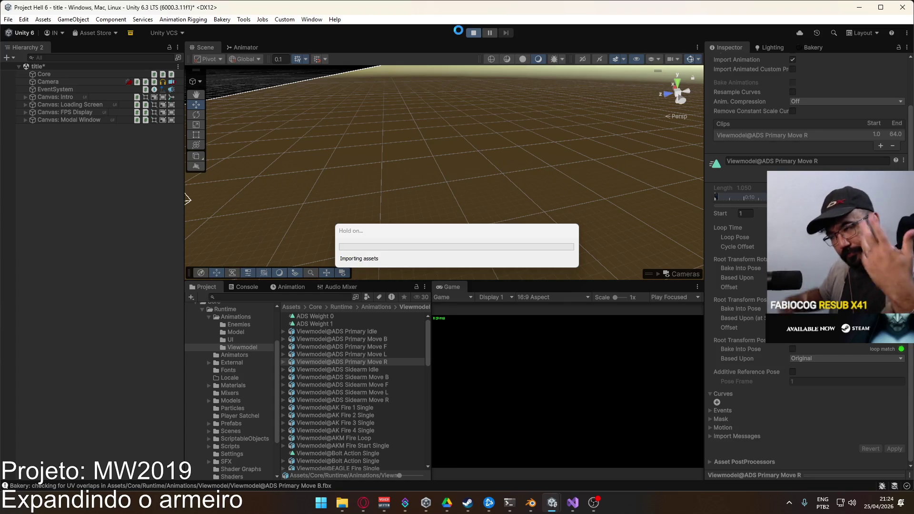
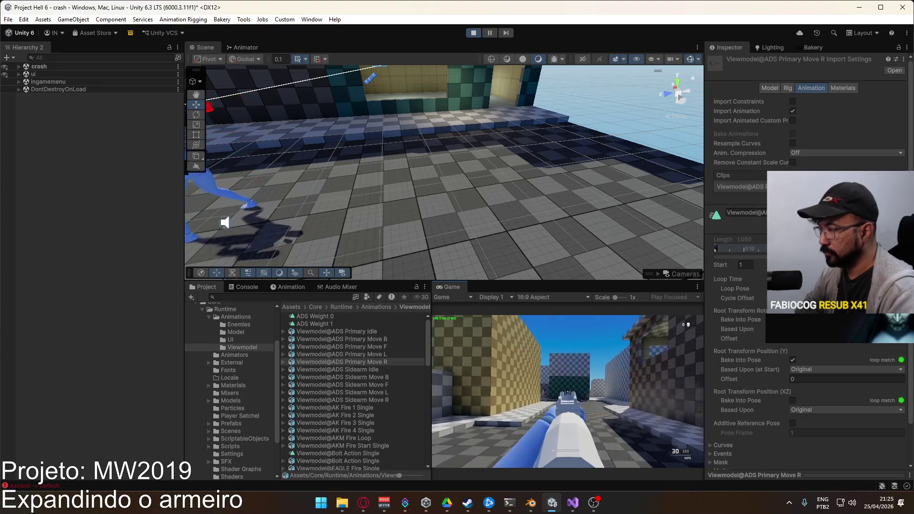
During Play mode, open the Animator and select Player's Viewmodel child in the crash scene hierarchy.
key(super)
key(Escape)
click(253, 47)
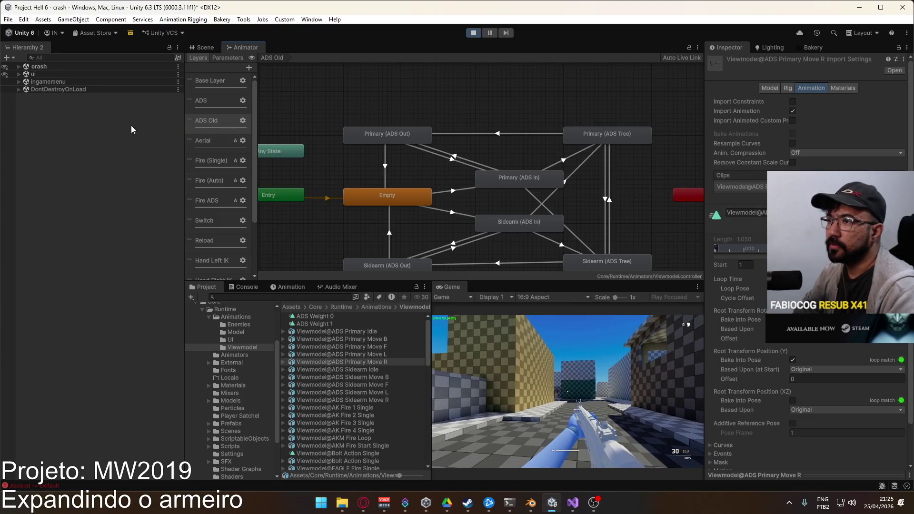
click(19, 67)
scroll(41, 333, down, 10)
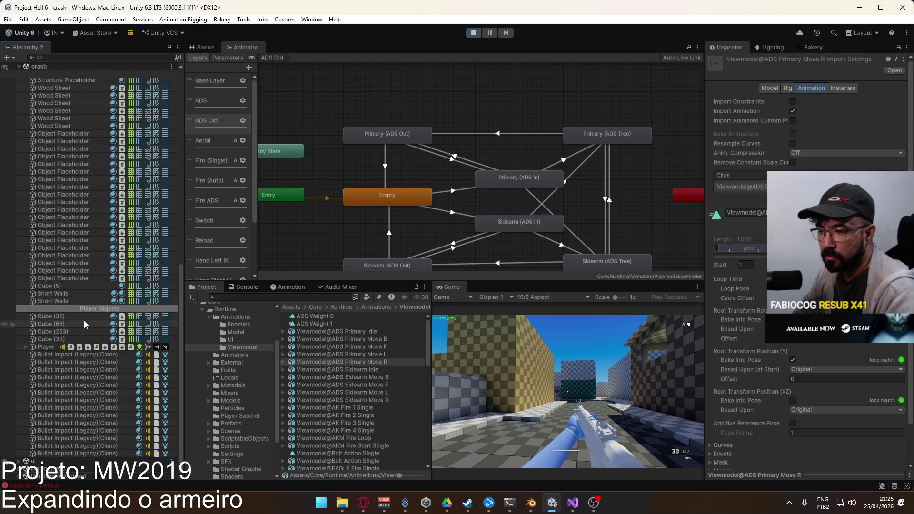
scroll(41, 362, up, 3)
click(46, 453)
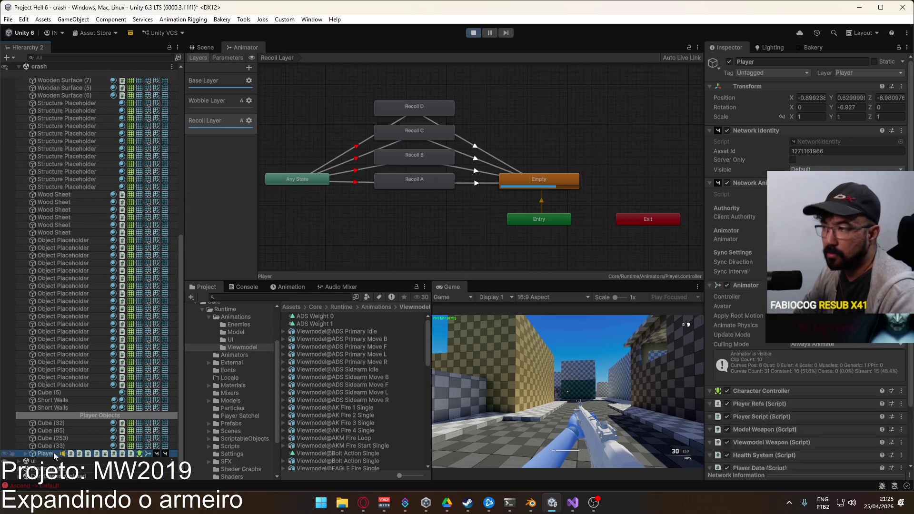
click(26, 454)
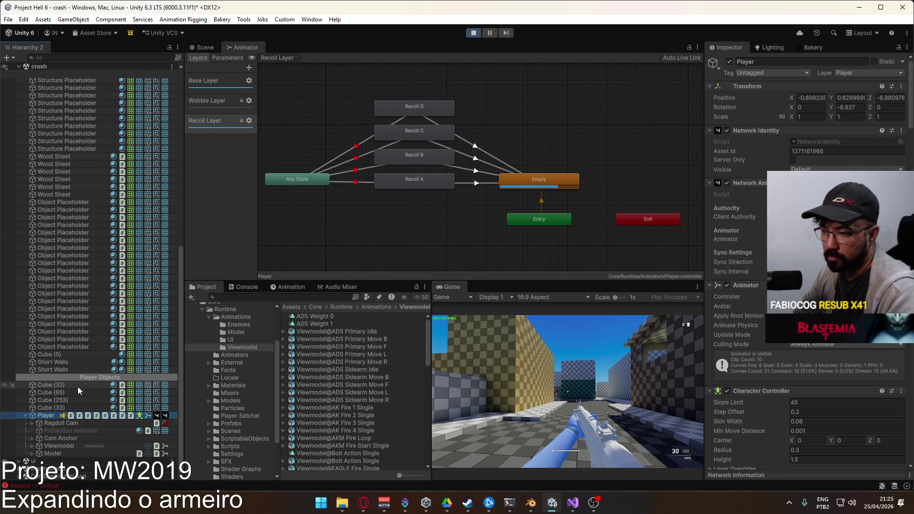
click(67, 447)
click(513, 369)
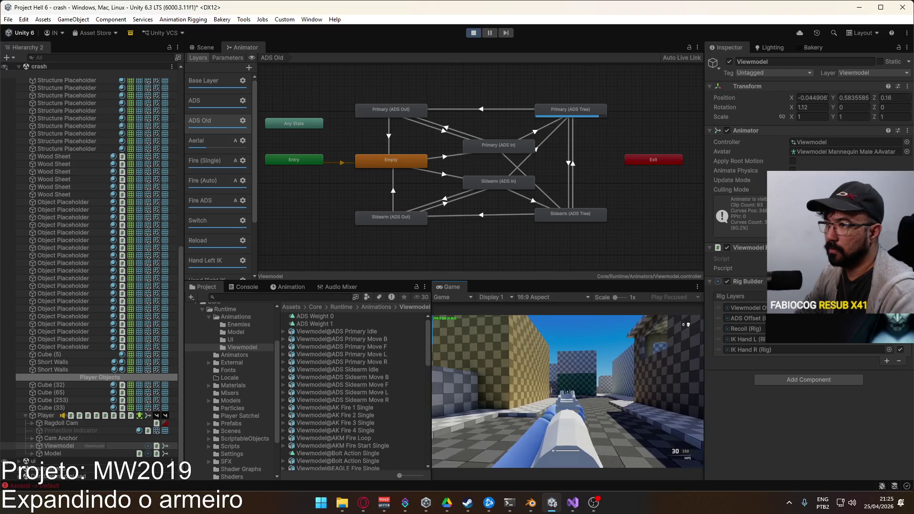
key(super)
Open the Aerial layer graph and centre the jump states, with Viewmodel reselected.
click(210, 142)
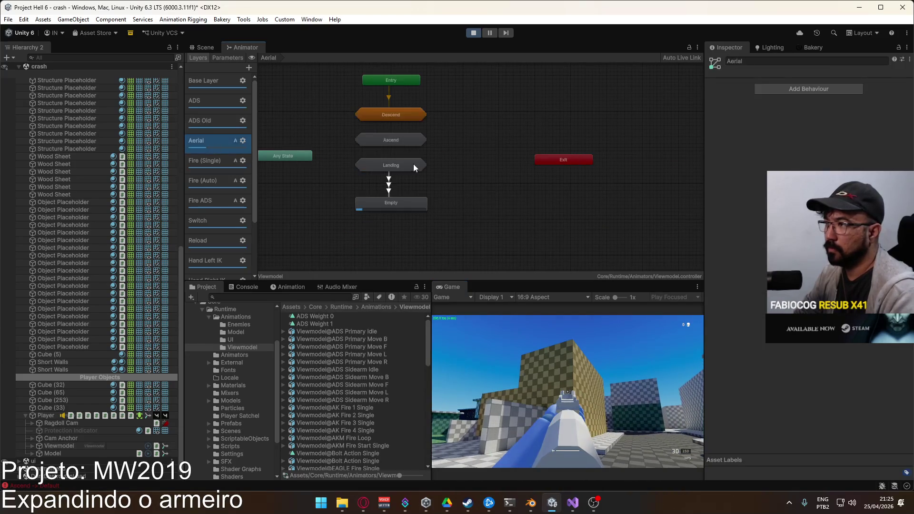
drag(413, 180, 460, 203)
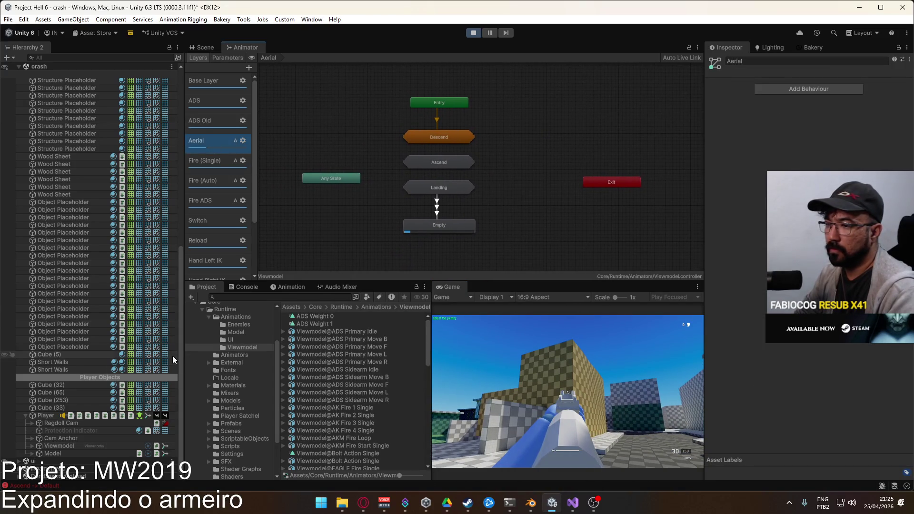
click(51, 445)
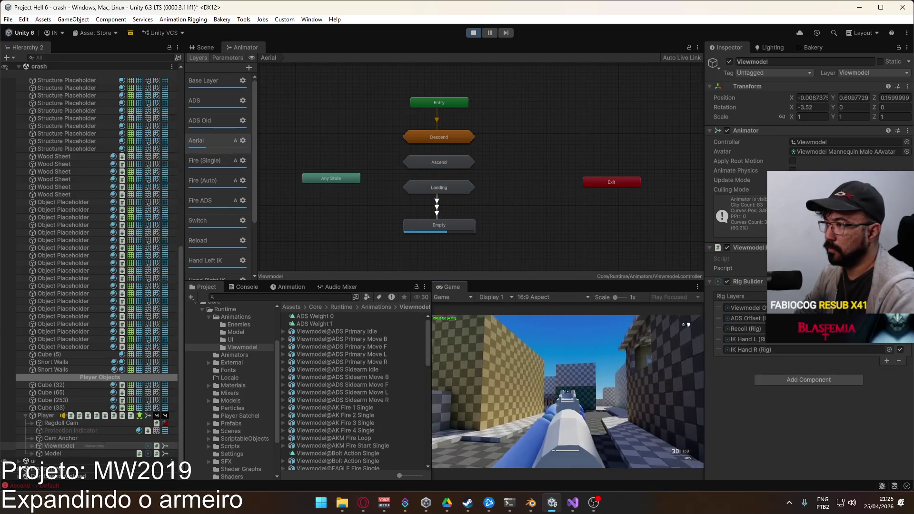
key(super)
key(super)
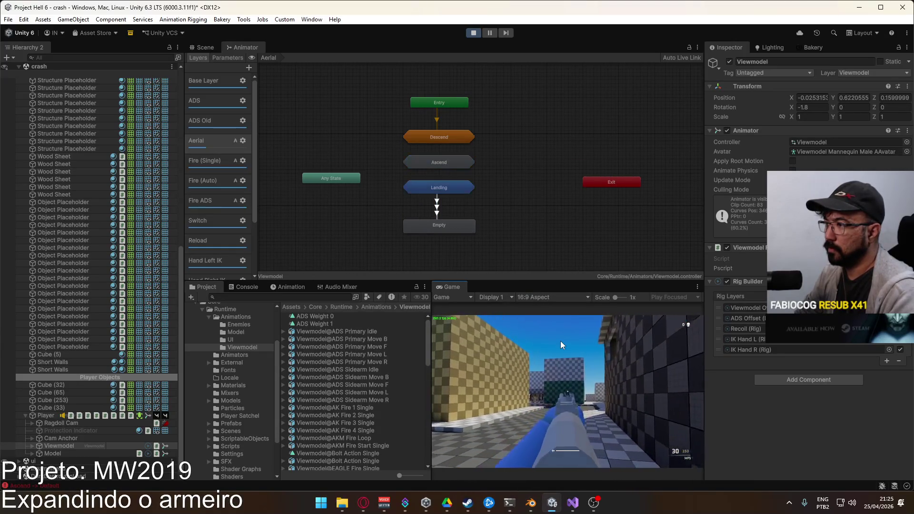
key(super)
Inspect the Any State to Primary (Ascend) transition settings inside Ascend, then return to the Aerial layer.
click(335, 177)
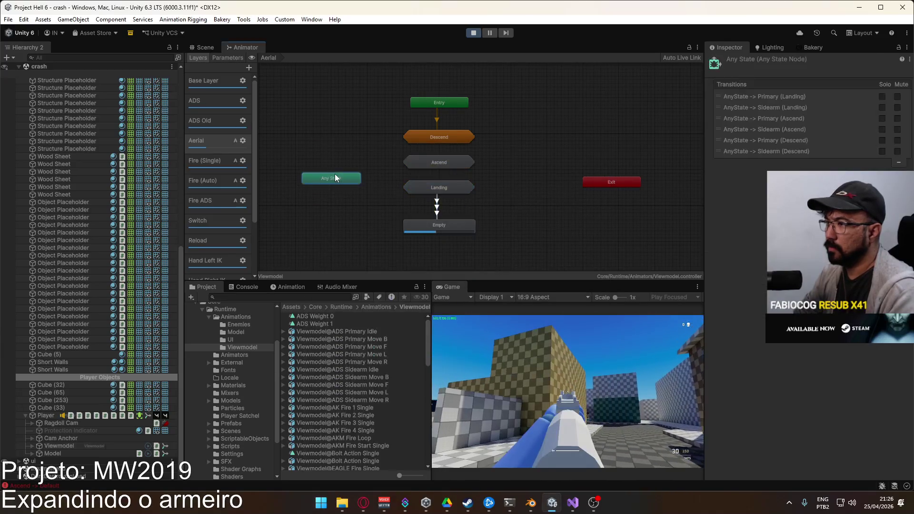
double_click(439, 161)
click(369, 124)
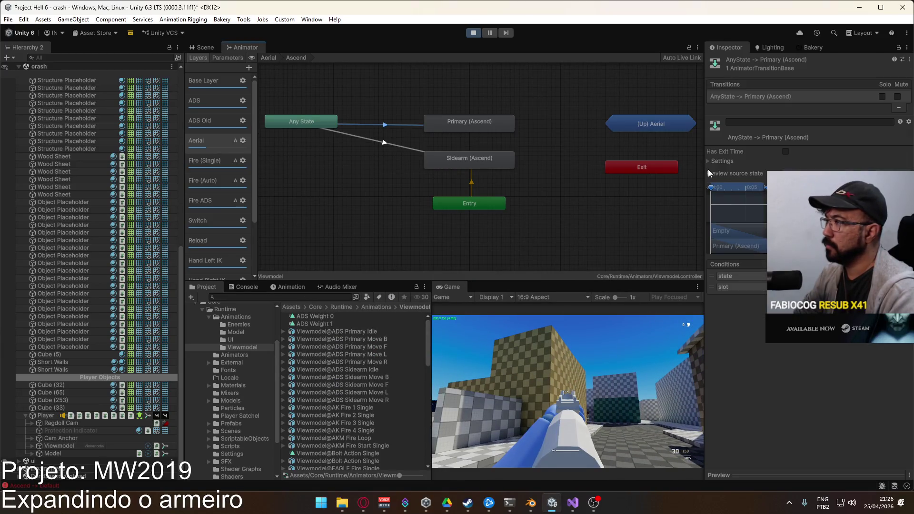
click(724, 160)
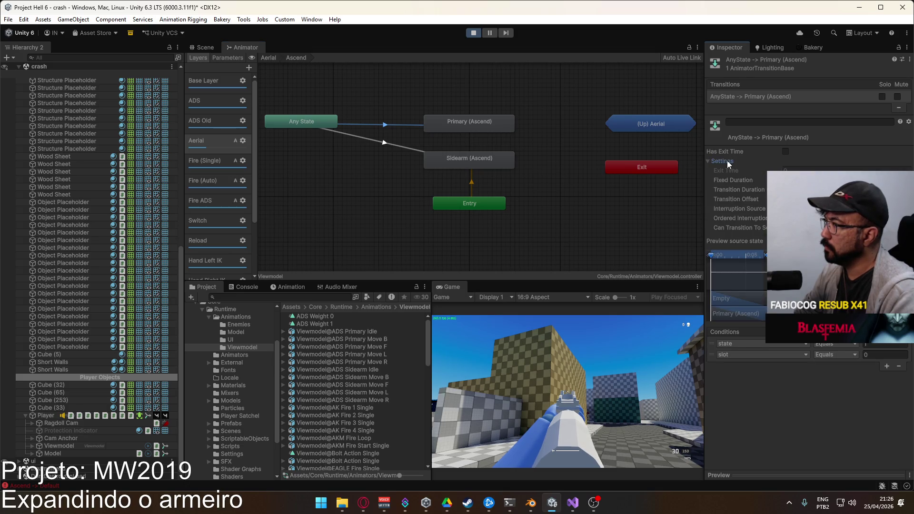
click(571, 387)
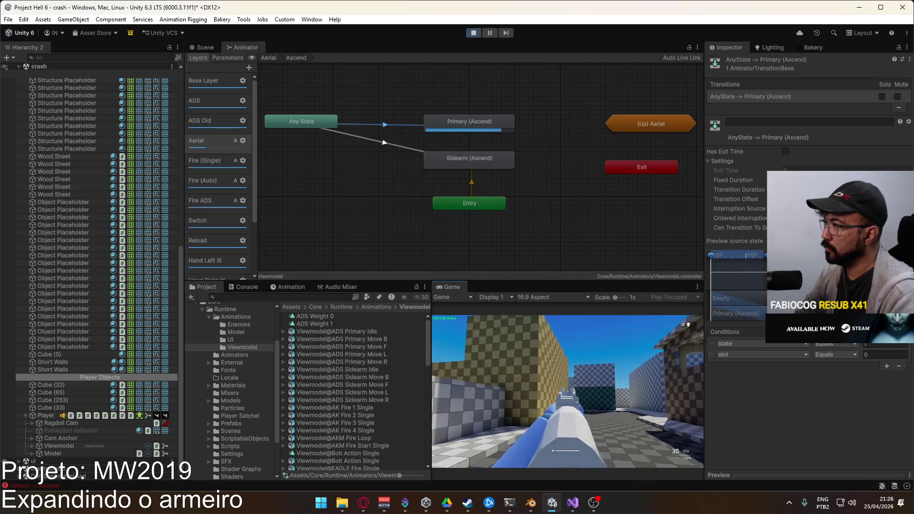
key(super)
click(374, 93)
click(549, 364)
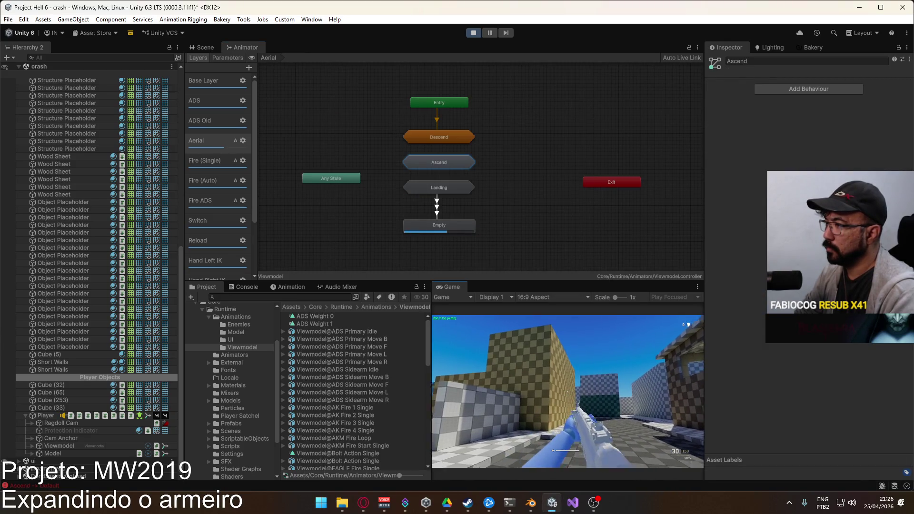
Jump repeatedly in game while watching the Ascend sub-state machine animate.
key(space)
key(space)
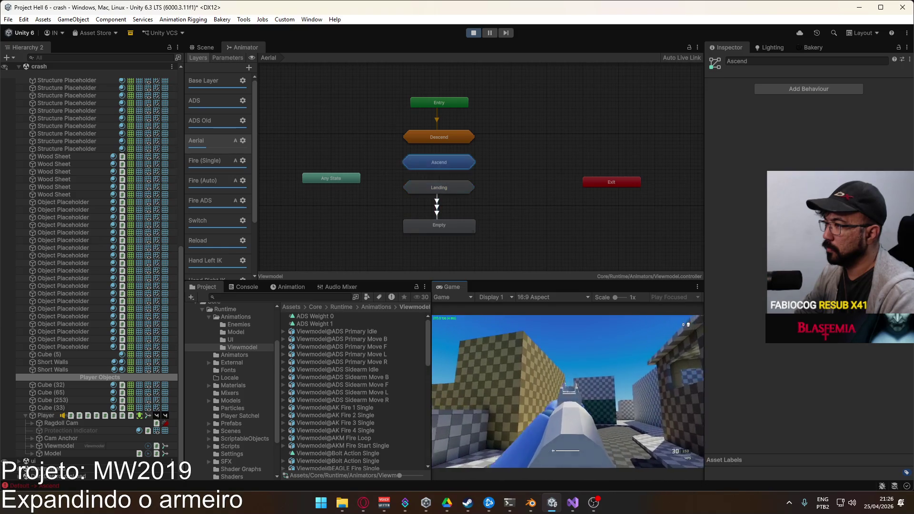
key(space)
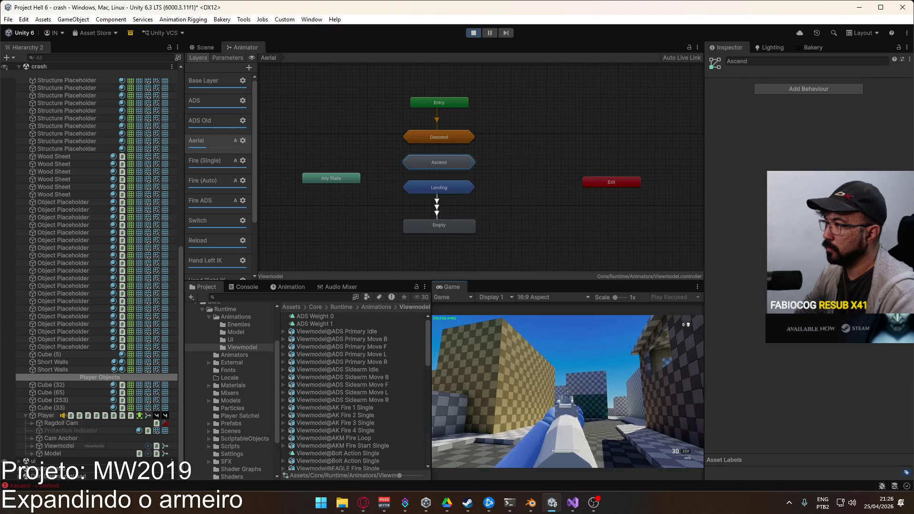
key(Escape)
double_click(446, 159)
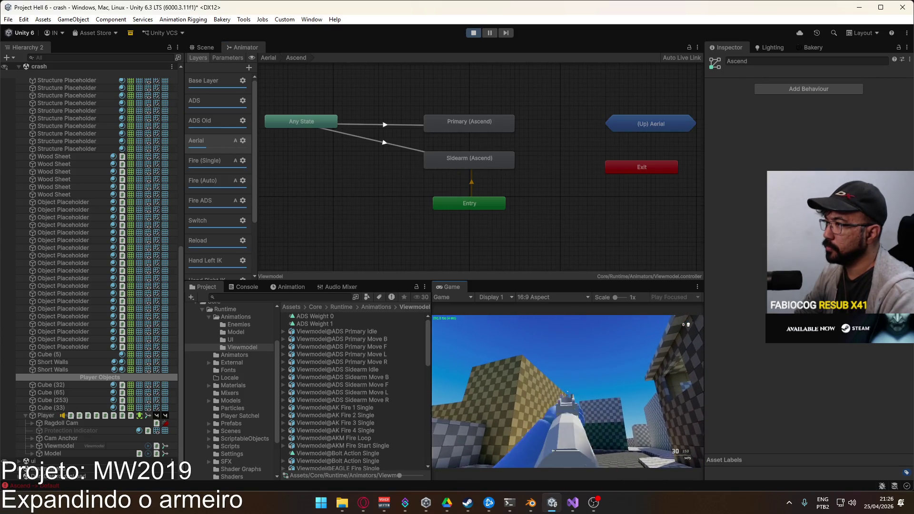
key(space)
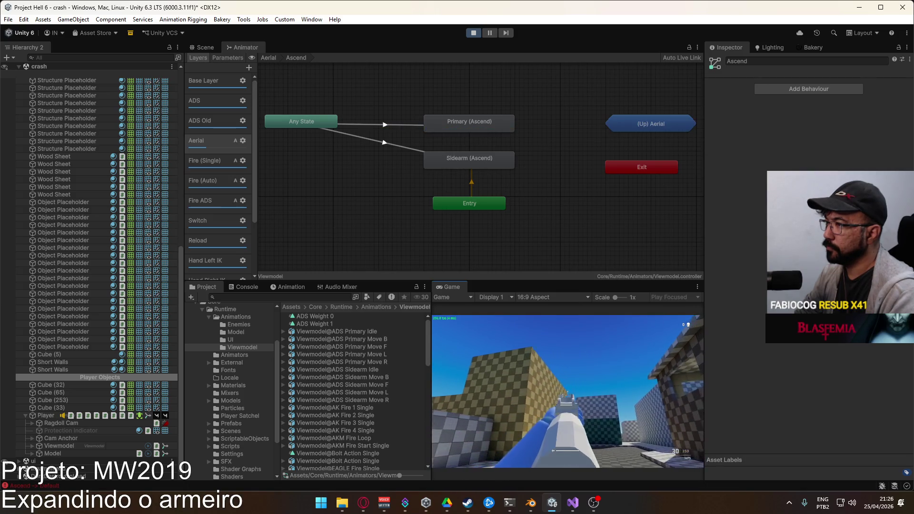
key(space)
key(space)
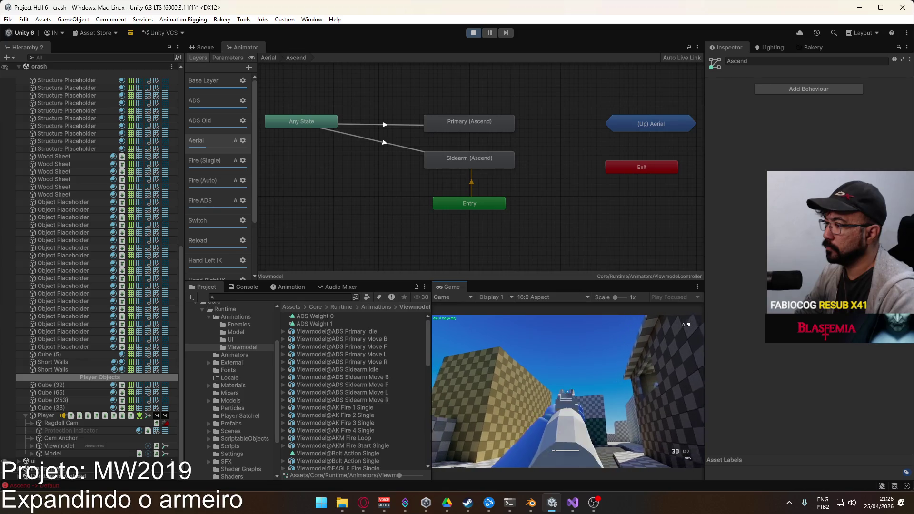
key(space)
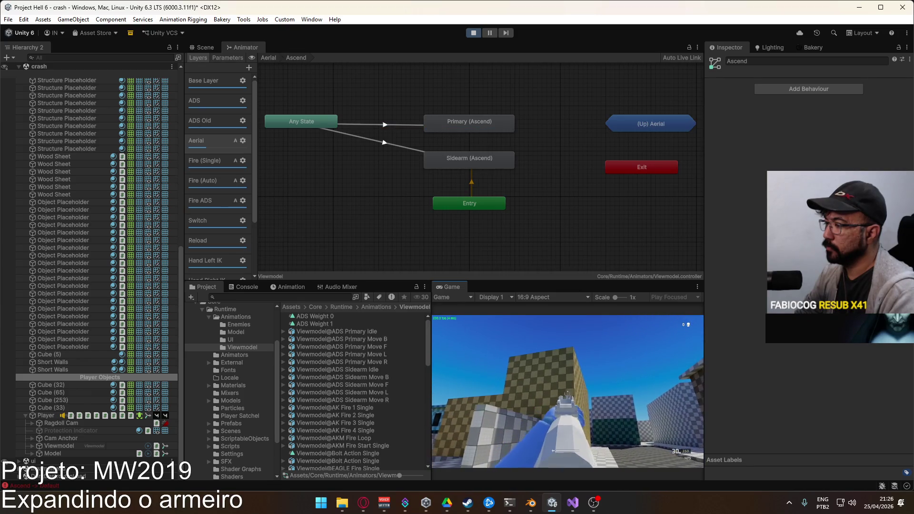
key(space)
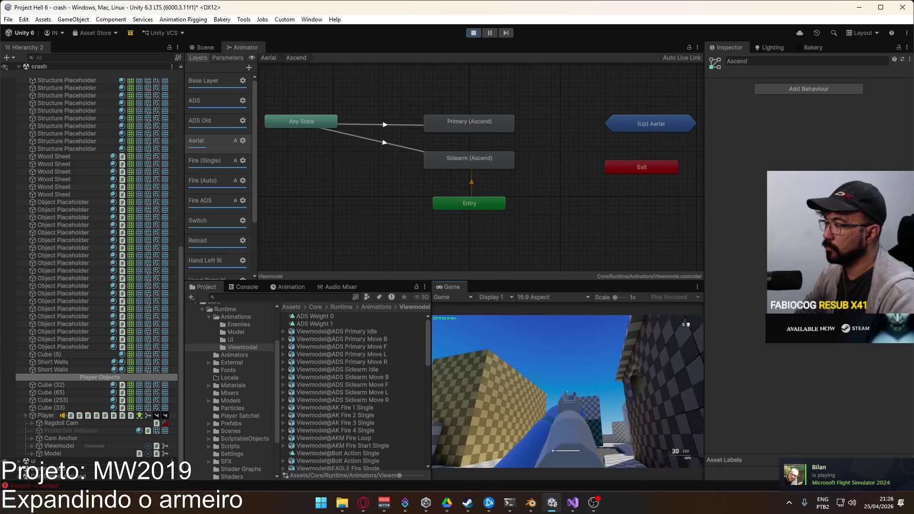
Exit Play mode with Ctrl+P and bring Visual Studio to the front.
key(super)
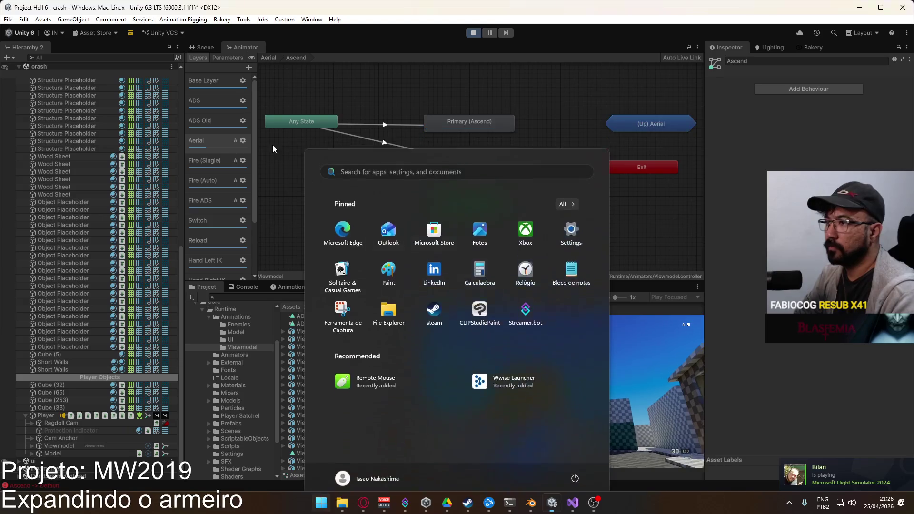
key(super)
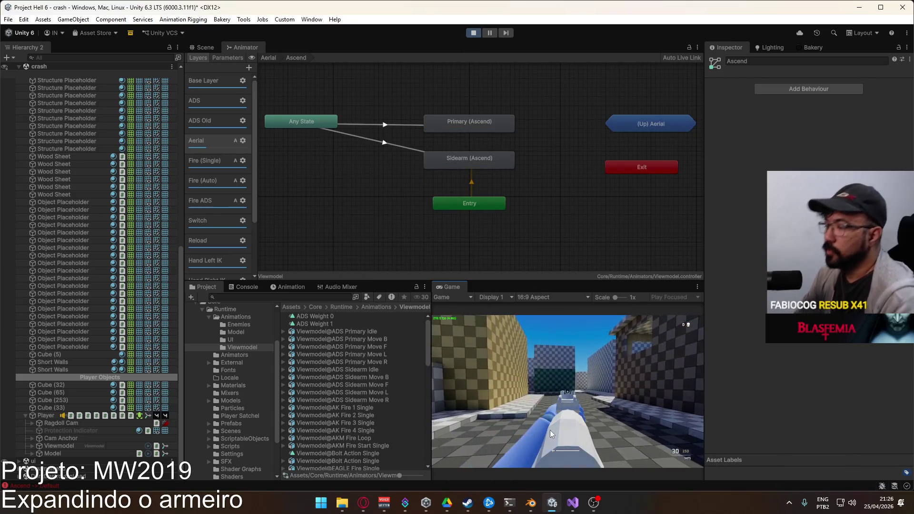
key(super)
key(super)
key(ctrl+p)
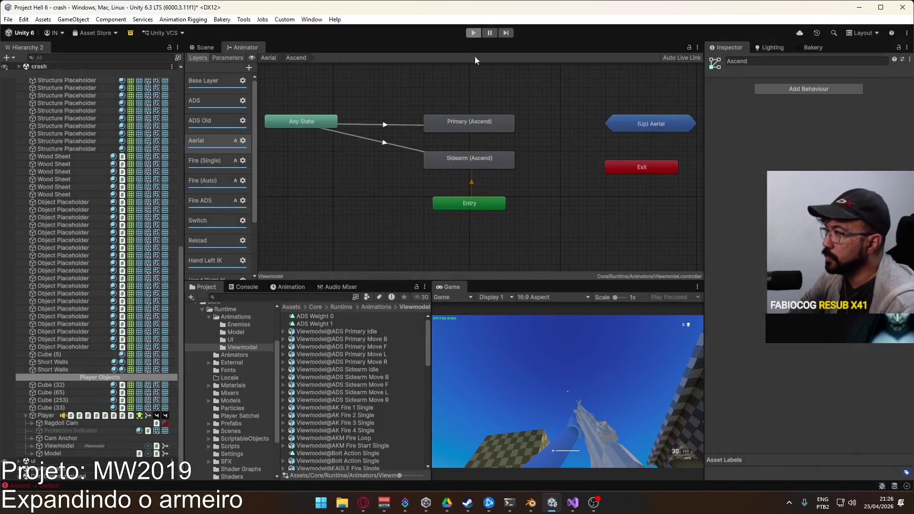
click(577, 501)
Close CustomImportAnimation.cs and save PlayerRefs.cs.
scroll(384, 214, up, 8)
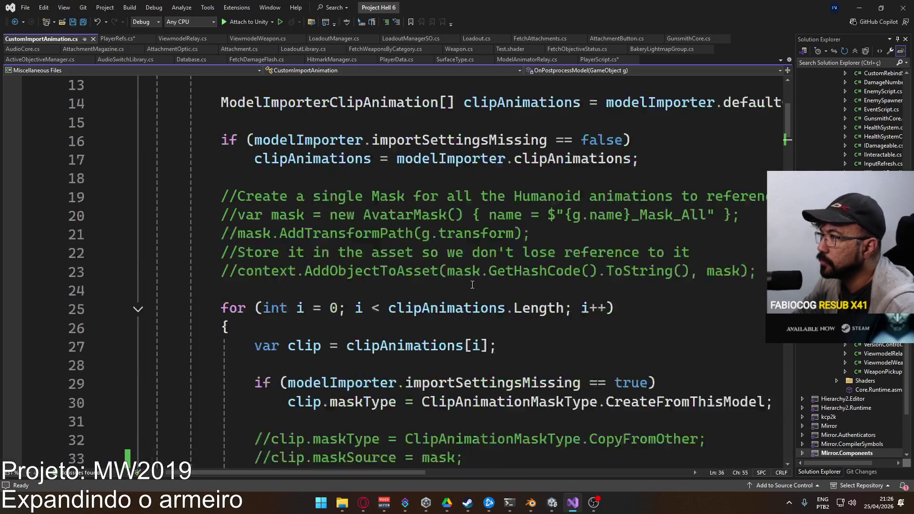
scroll(231, 124, down, 7)
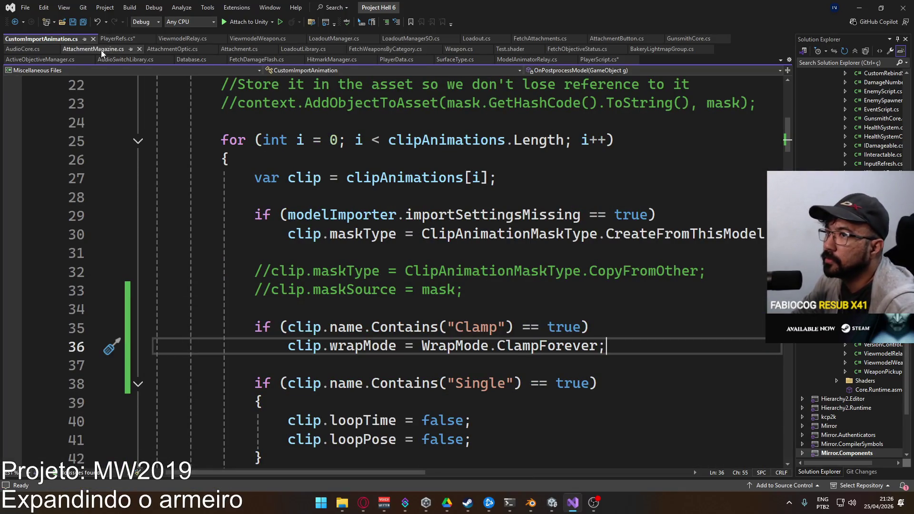
click(92, 39)
key(ctrl+s)
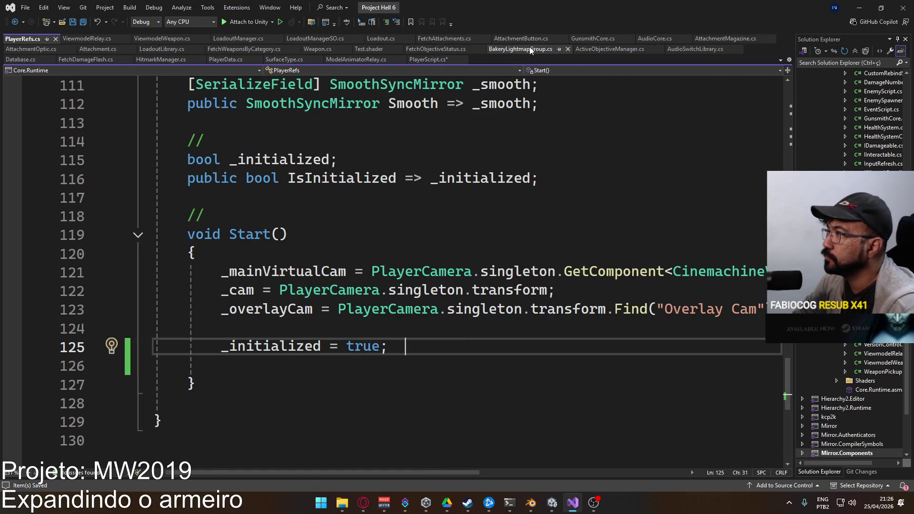
Review the ADS Offset weight code in PlayerScript.cs, highlighting sprintToFireWeight references, then return to Unity.
click(419, 61)
click(478, 232)
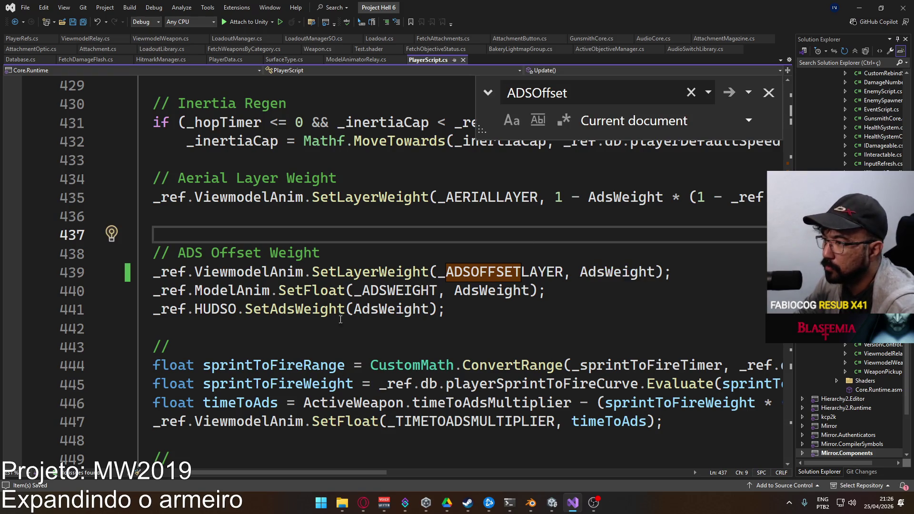
scroll(340, 320, up, 1)
drag(318, 468, 438, 455)
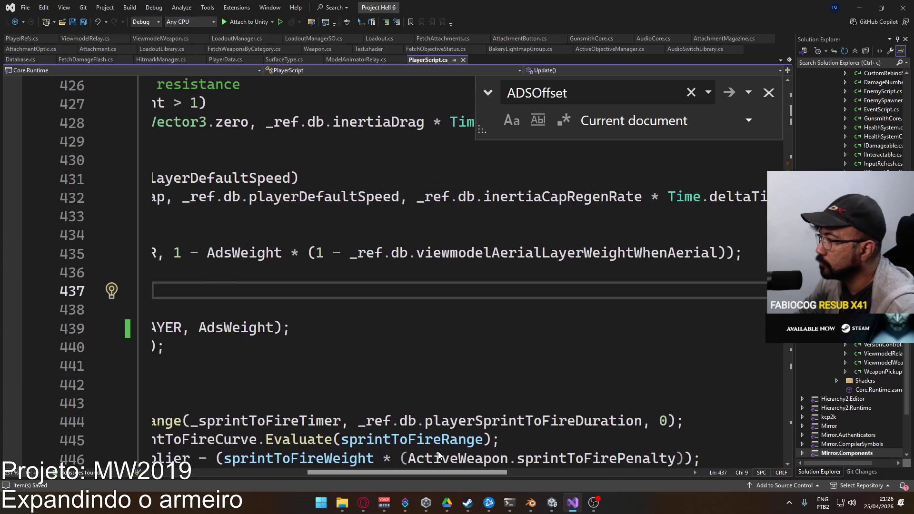
scroll(438, 455, left, 2)
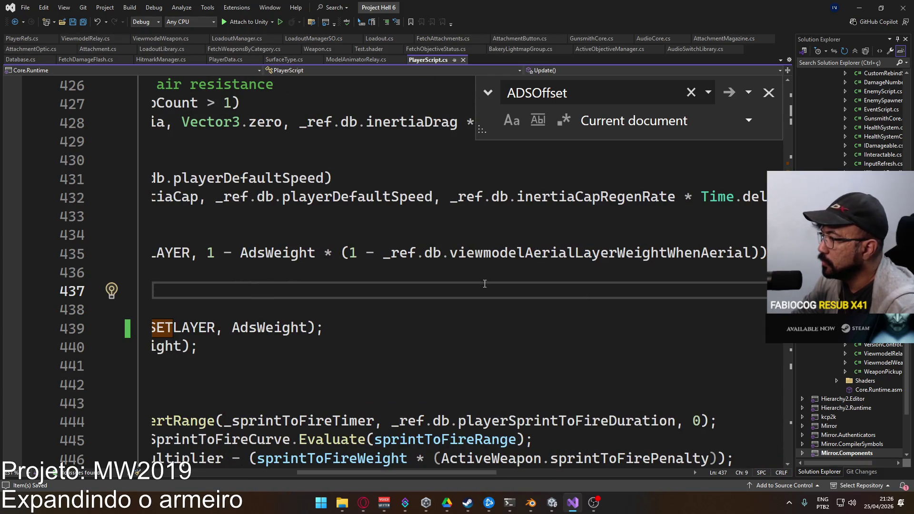
click(368, 464)
scroll(314, 446, left, 10)
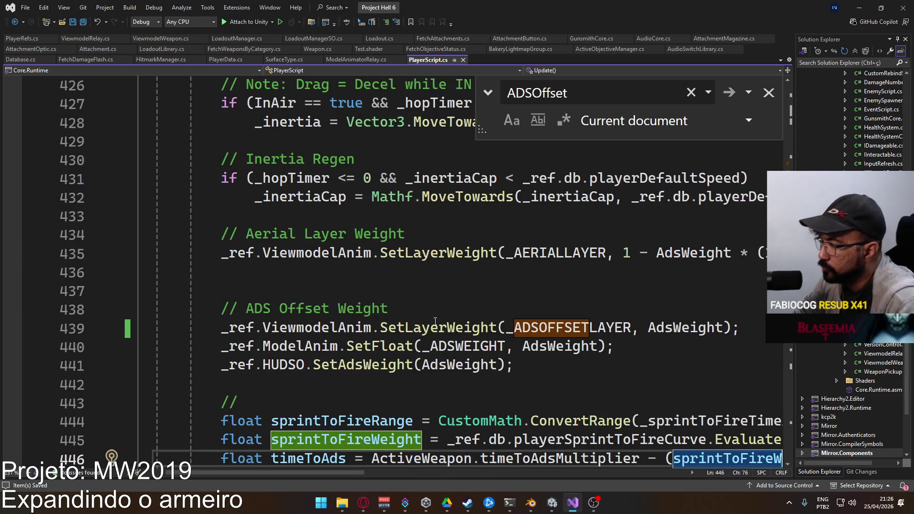
key(Up)
key(Up)
key(Up)
click(551, 509)
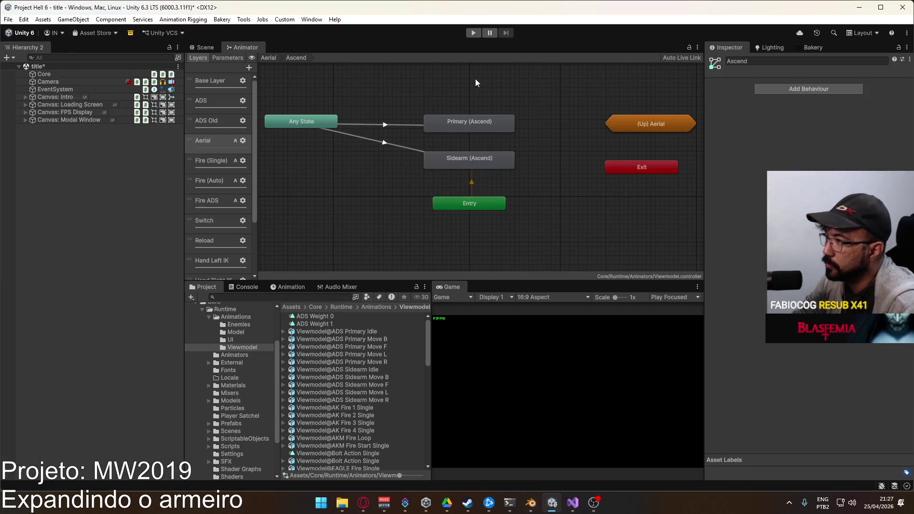
Start Play mode from the Scene view, host a match on the crash map, and select the ADS Weight 0 clip.
click(204, 47)
click(472, 33)
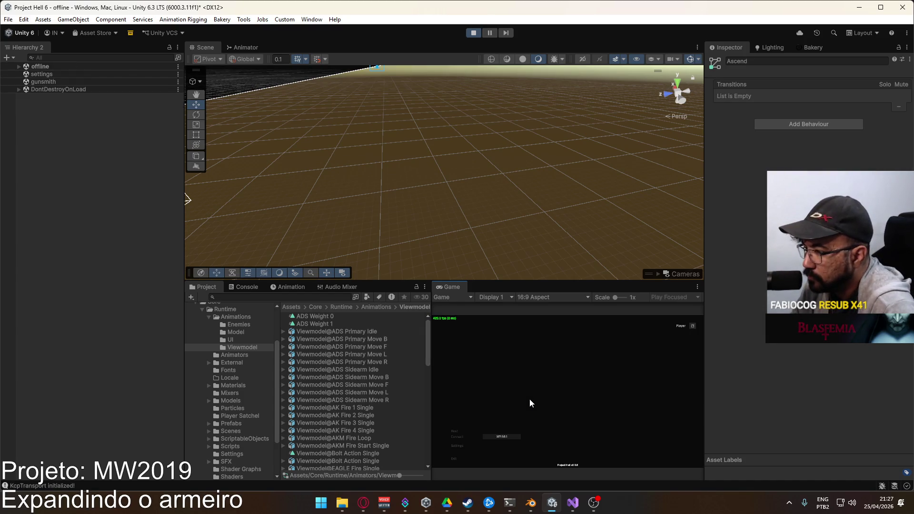
click(454, 432)
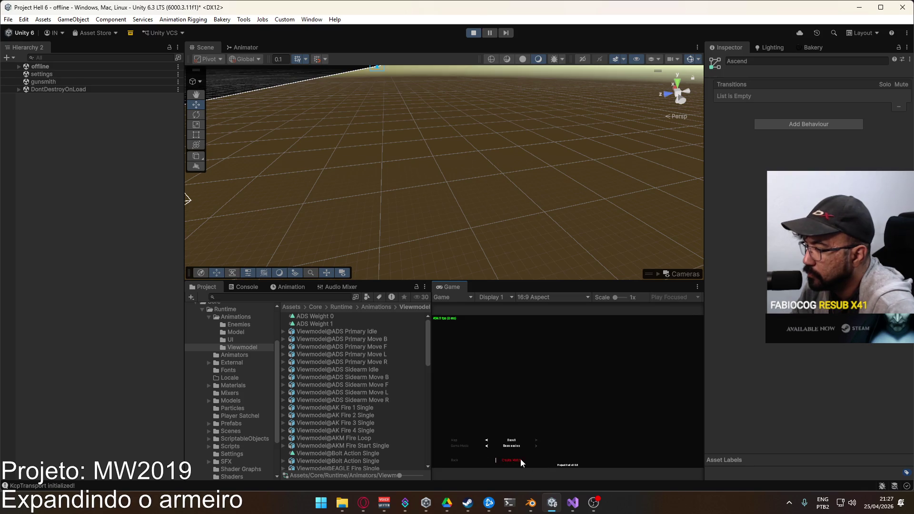
click(520, 460)
key(super)
click(305, 317)
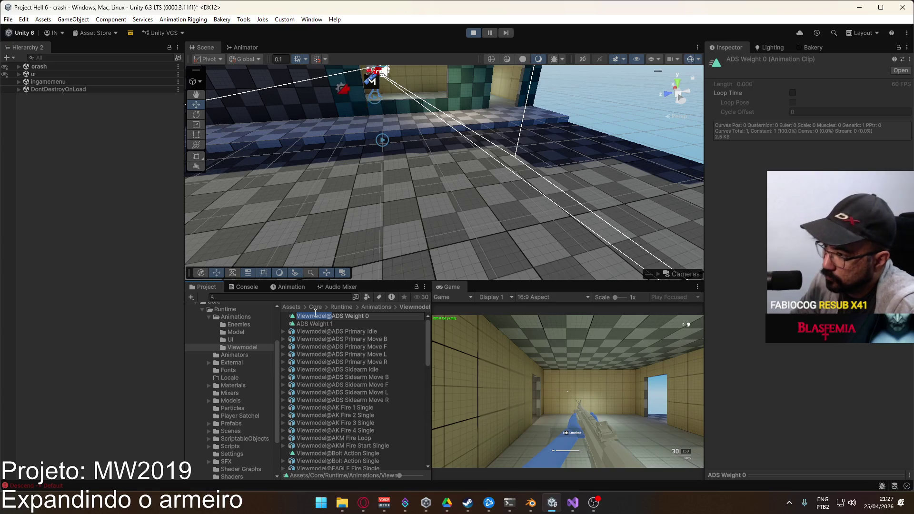
Rename the clips to Viewmodel@ADS Weight 0 and Viewmodel@ADS Weight 1.
key(Return)
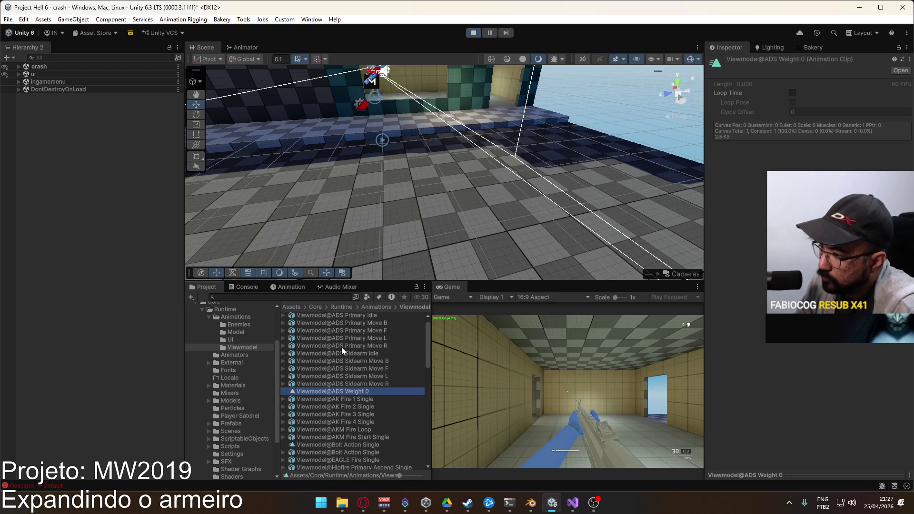
click(327, 315)
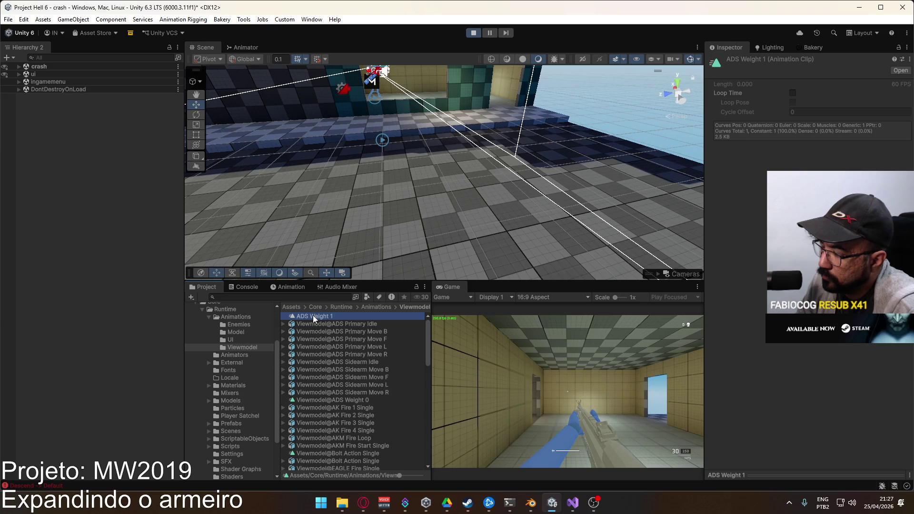
key(Home)
text(Viewmodel@)
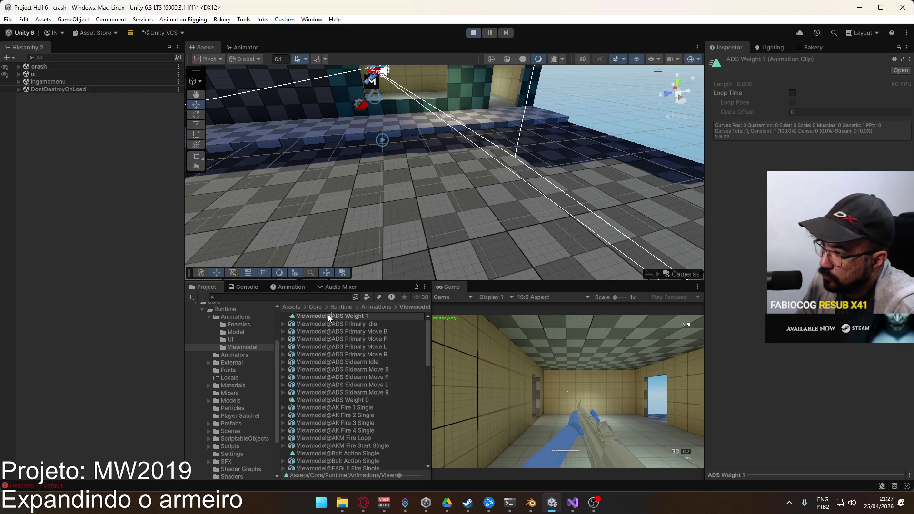
key(Return)
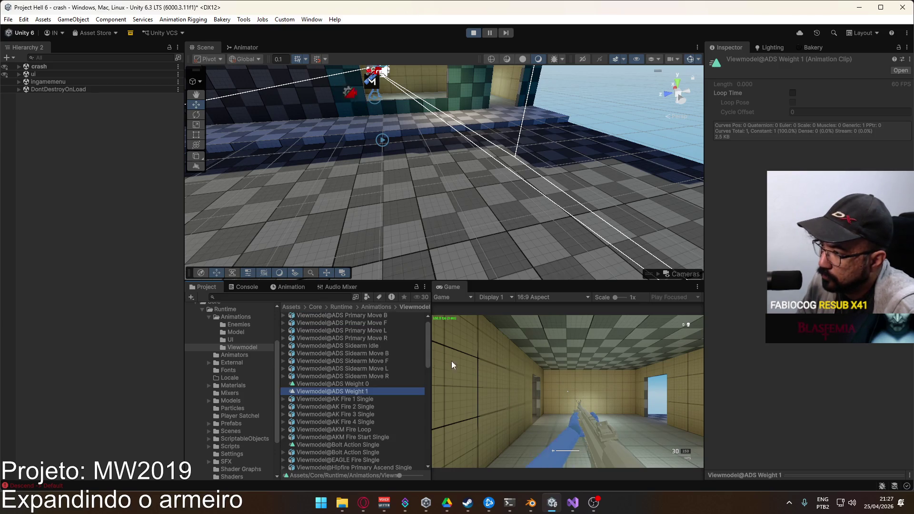
Stop and restart Play mode to reach the game's main menu.
click(452, 366)
key(super)
click(473, 33)
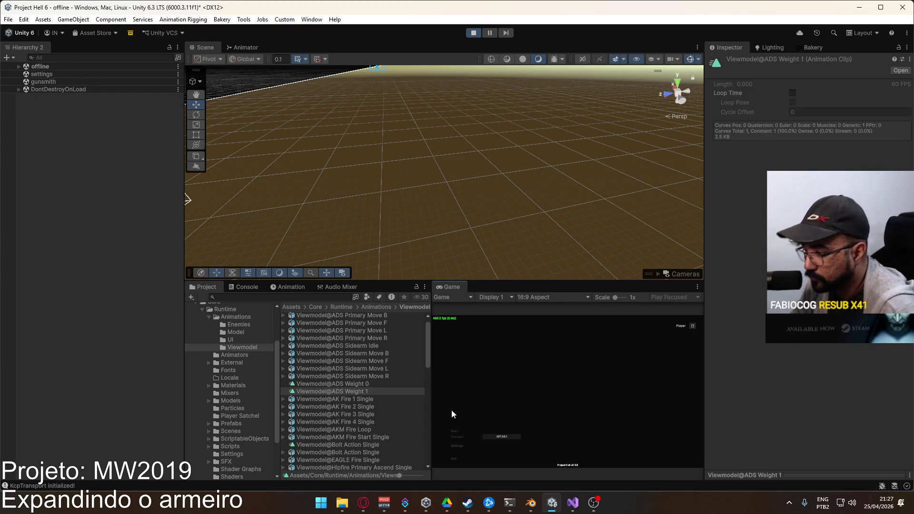
Host a match, swap the MP5 slot for the sniper rifle, and sprint down the street.
click(512, 459)
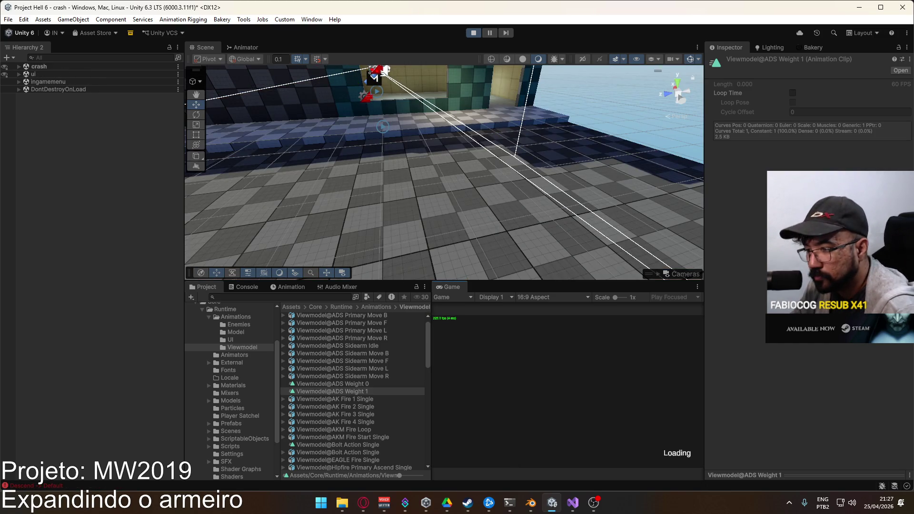
click(536, 440)
click(481, 421)
key(y)
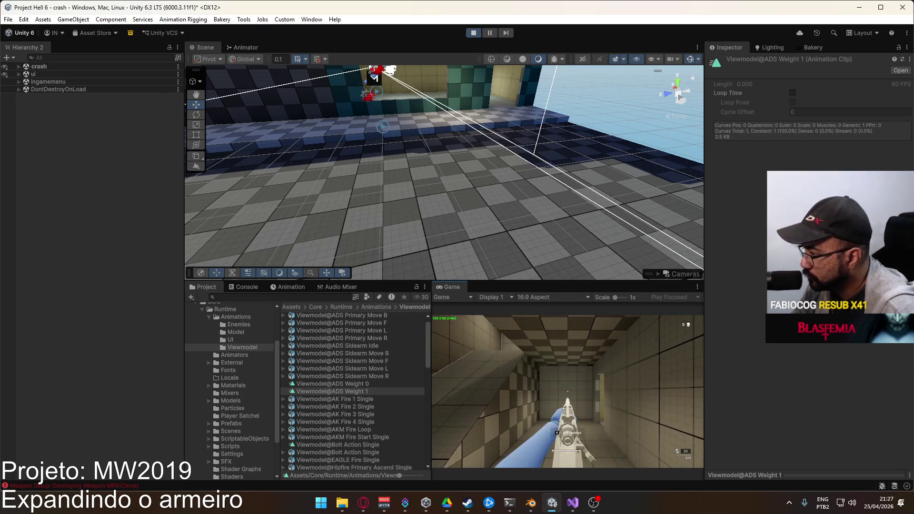
key(shift+w)
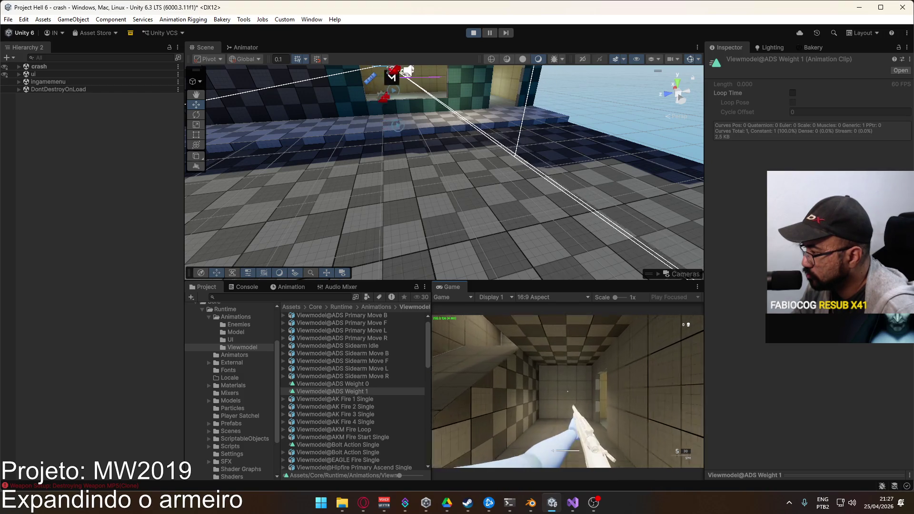
key(w)
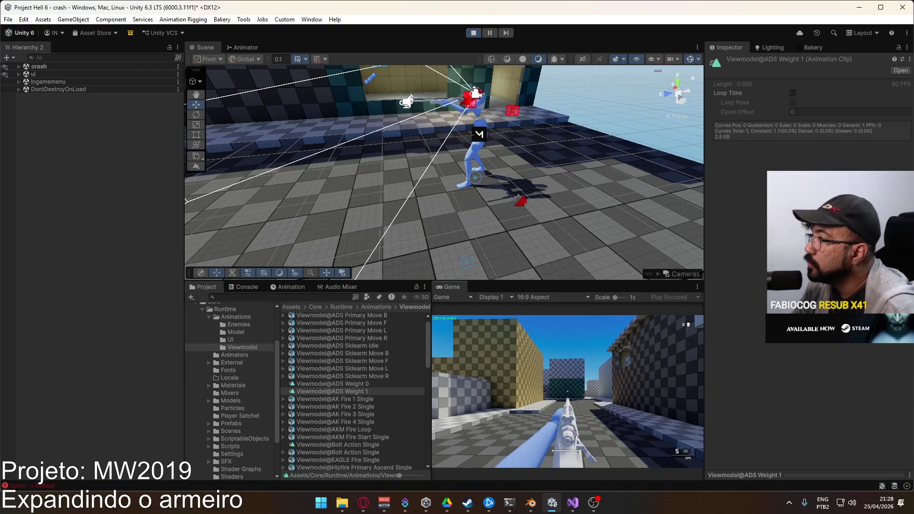
Orbit the Scene view to look down on the character holding the rifle.
key(super)
mouse_move(467, 143)
mouse_down()
mouse_move(490, 115)
mouse_move(547, 100)
mouse_up()
mouse_move(710, 81)
mouse_down()
mouse_move(333, 119)
mouse_move(35, 167)
mouse_up()
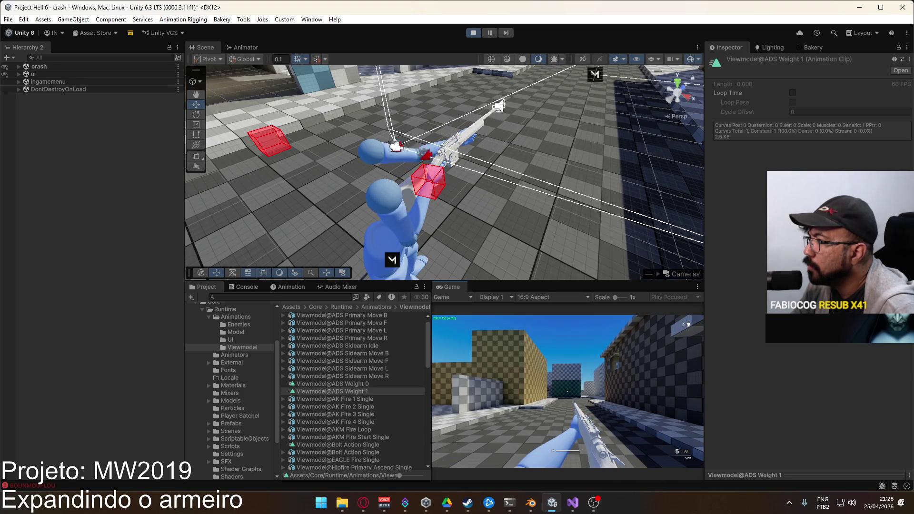
key(super)
key(super)
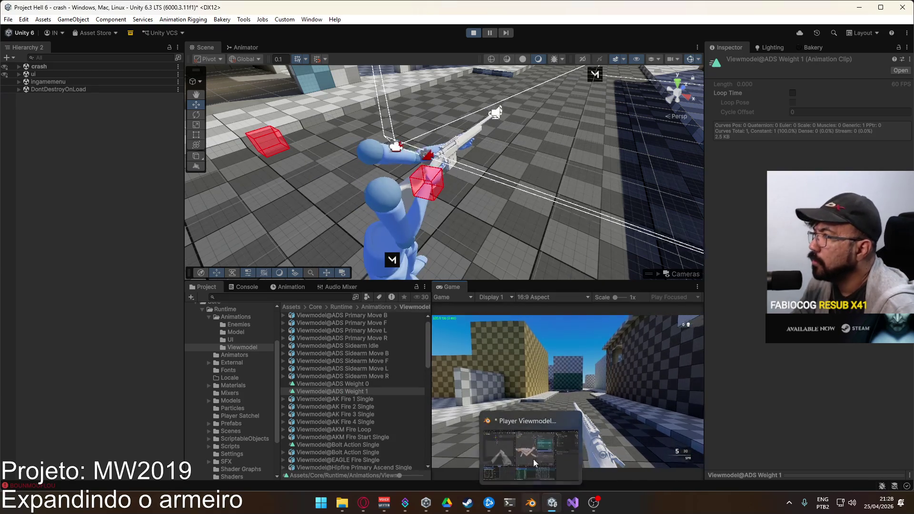
Save the Blender viewmodel file and open SPR Export.blend.
click(473, 33)
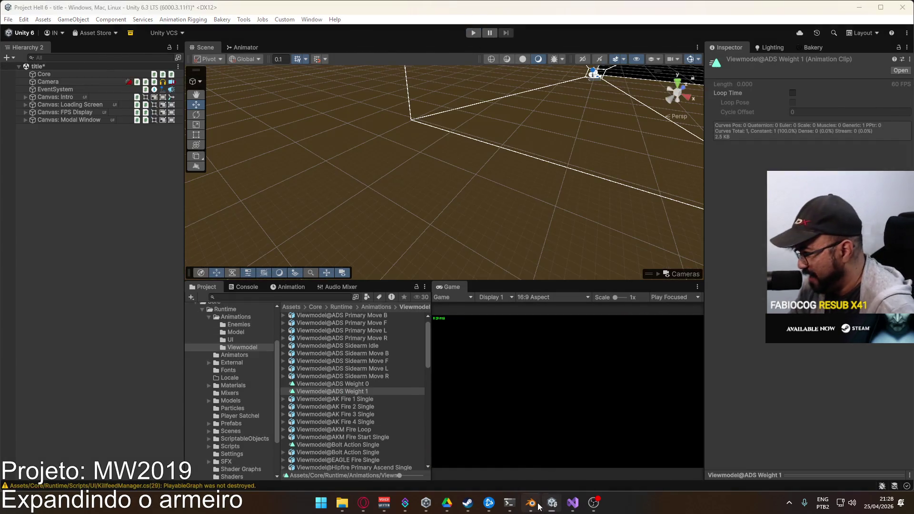
key(alt+Tab)
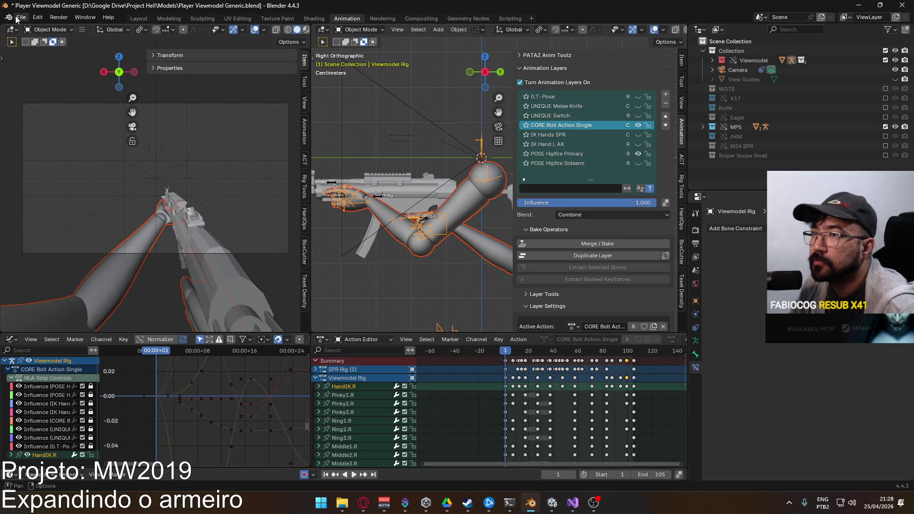
key(ctrl+s)
click(21, 17)
mouse_move(59, 49)
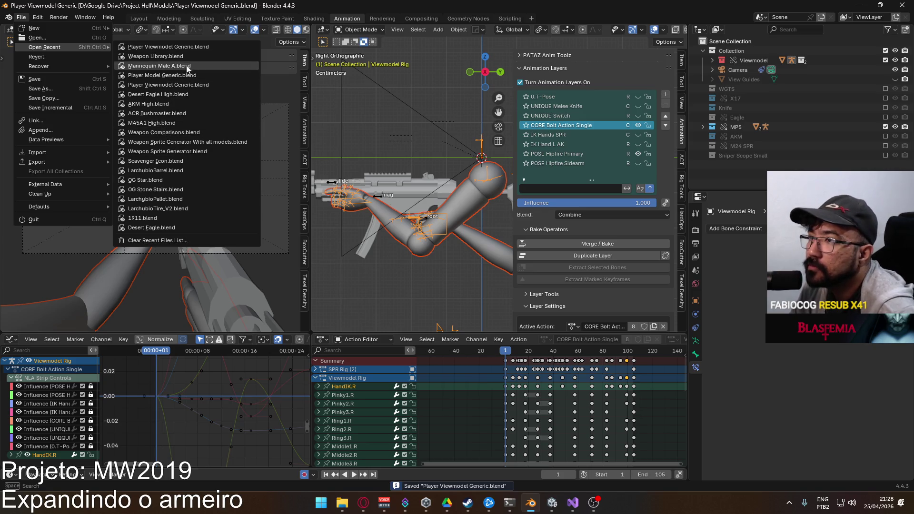
click(58, 39)
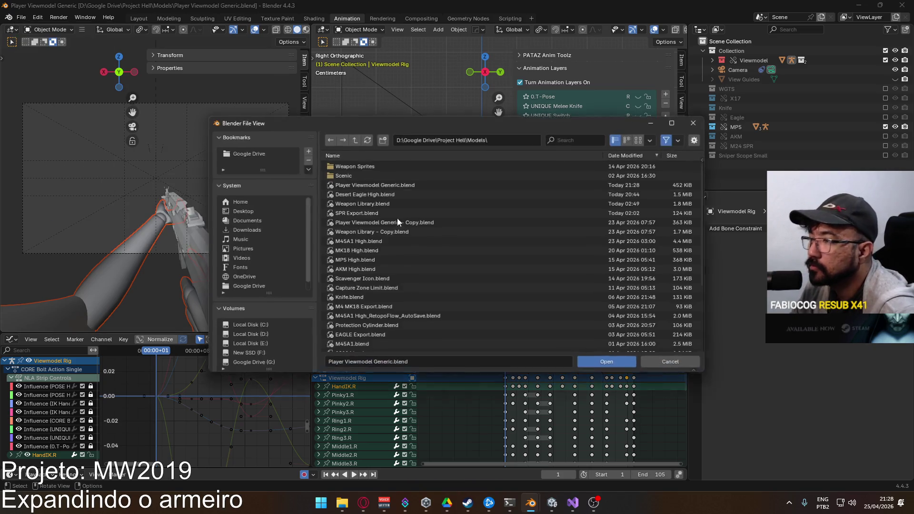
double_click(406, 208)
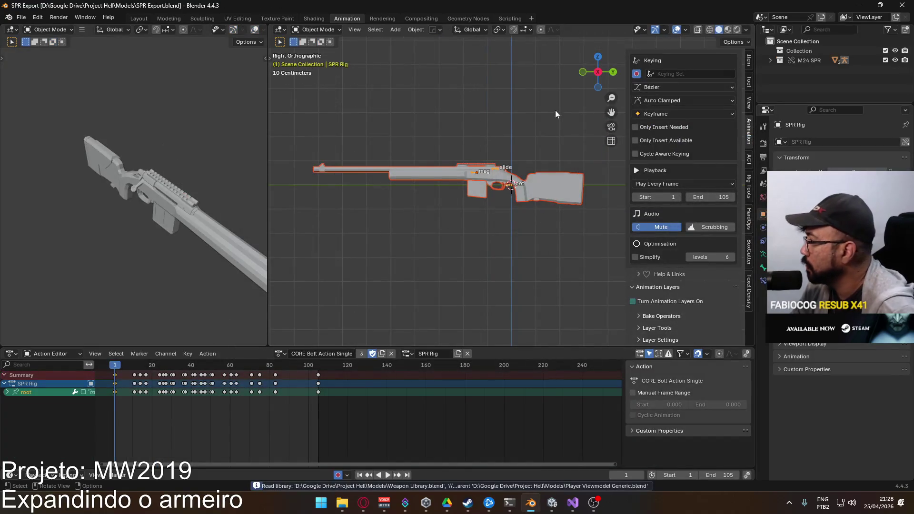
Check render and output settings, save, and play the bolt-action animation back to frame one.
click(763, 144)
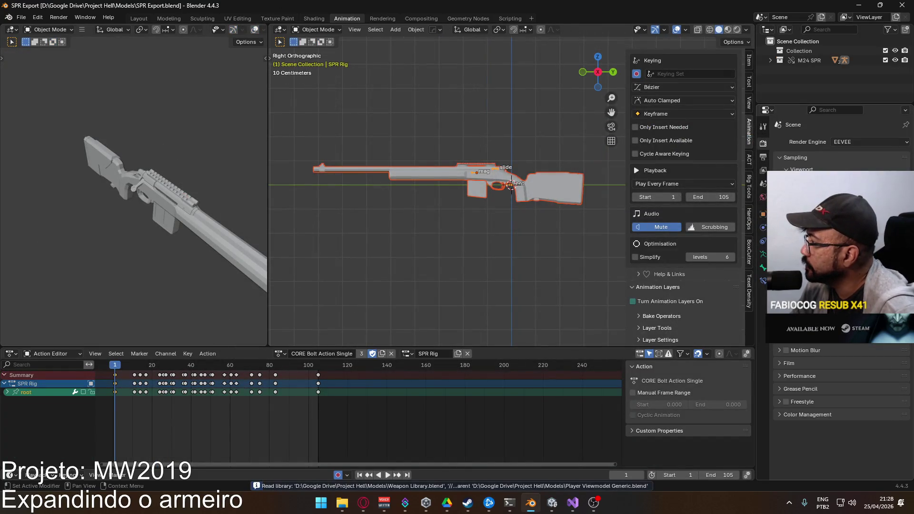
click(763, 157)
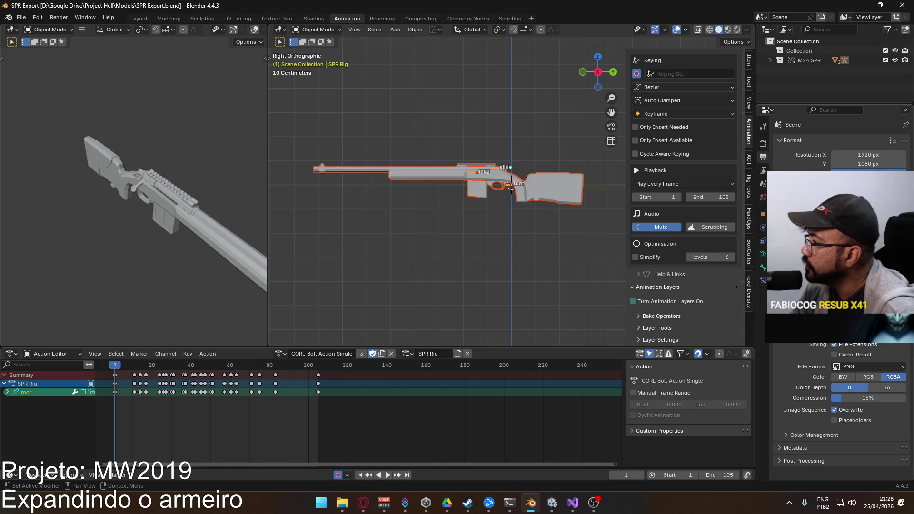
key(ctrl+s)
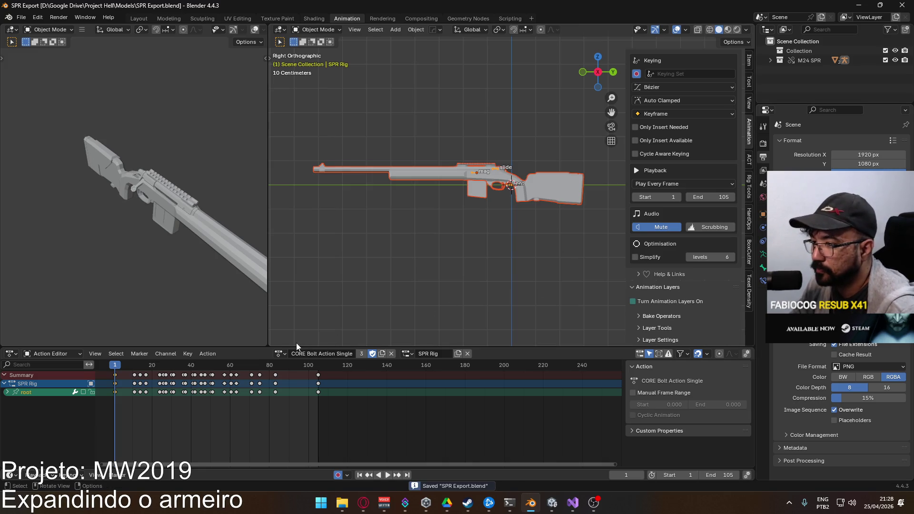
key(space)
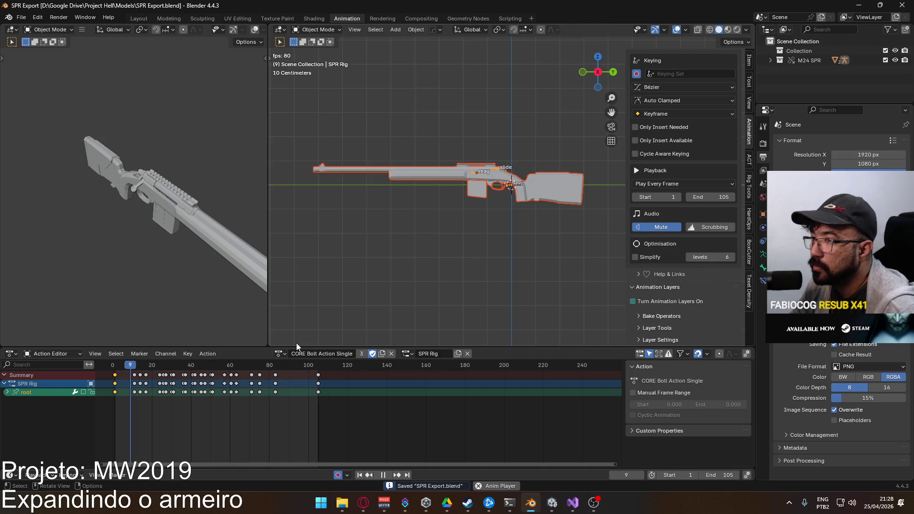
key(space)
key(shift+Left)
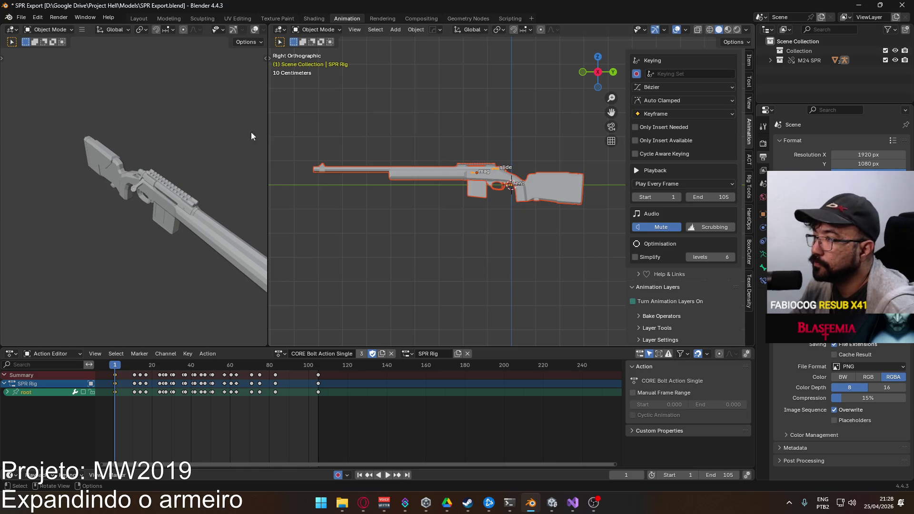
key(ctrl+s)
Start an FBX export using the saved Unity export preset.
click(21, 17)
mouse_move(62, 162)
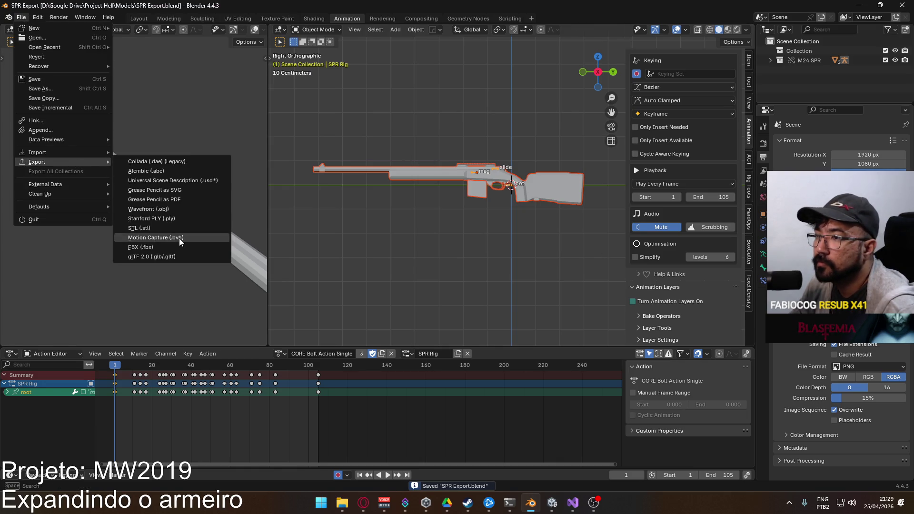
click(180, 247)
click(643, 158)
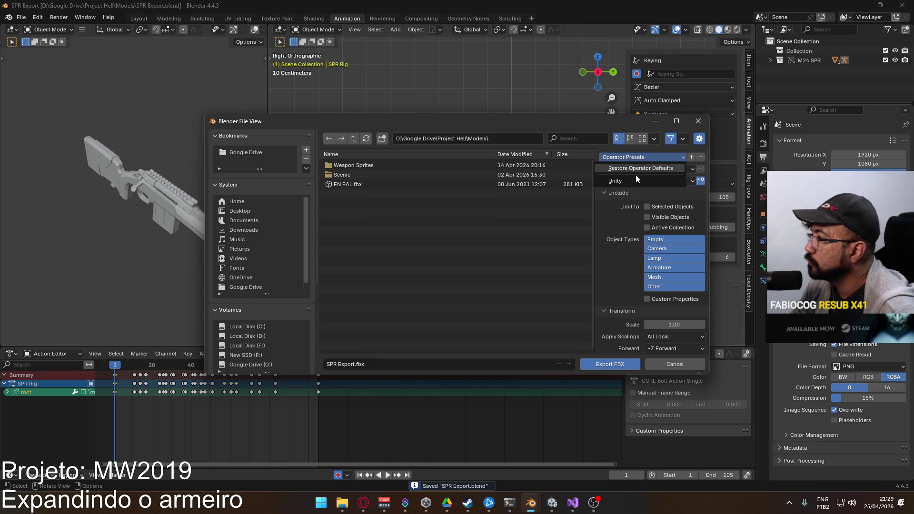
click(635, 176)
scroll(265, 337, down, 7)
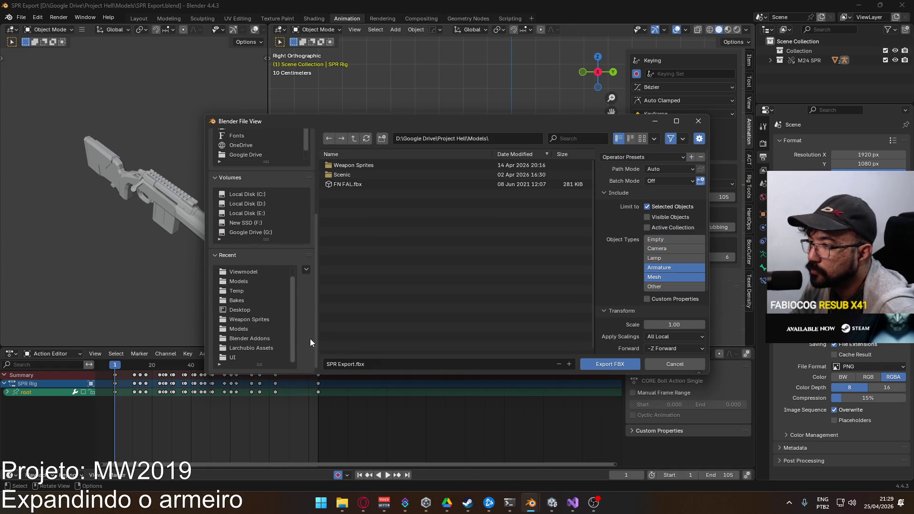
scroll(299, 339, up, 2)
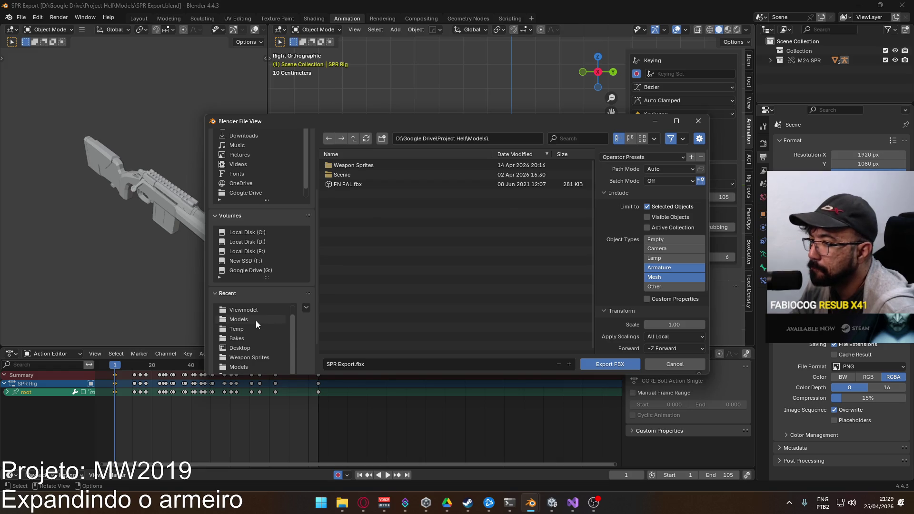
Export over SPR@Bolt Action Single.fbx in the Unity Animations folder.
click(258, 312)
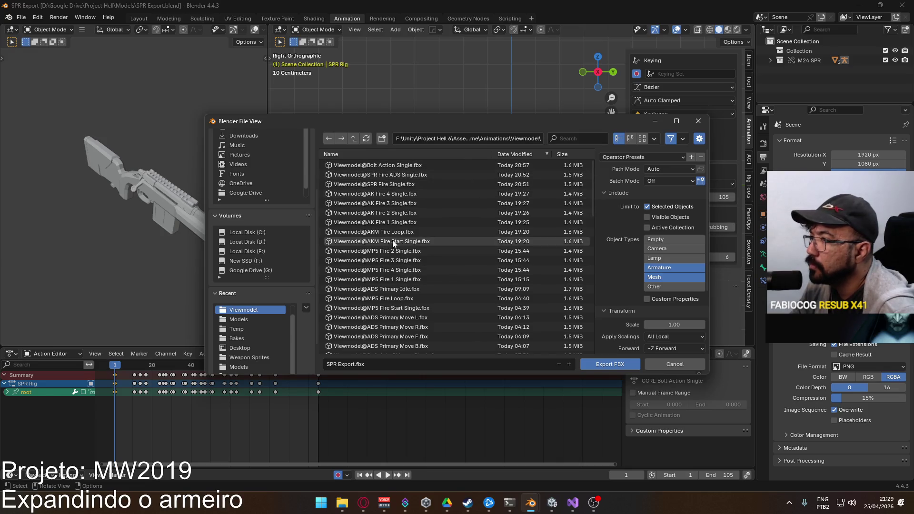
scroll(401, 246, down, 15)
scroll(593, 295, down, 2)
click(353, 139)
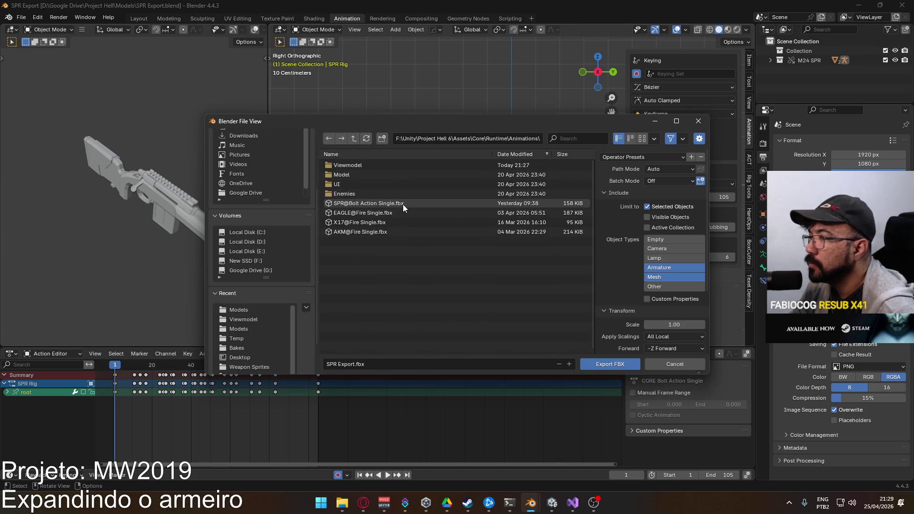
double_click(404, 204)
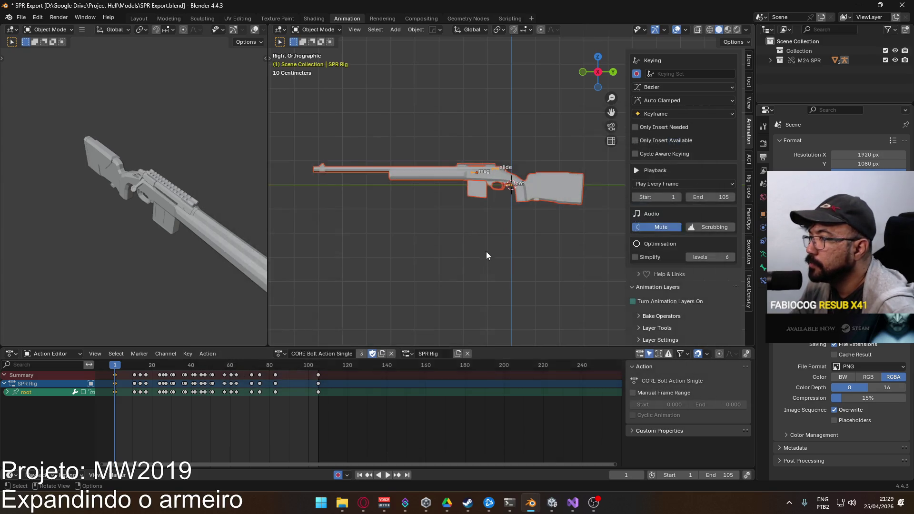
click(552, 502)
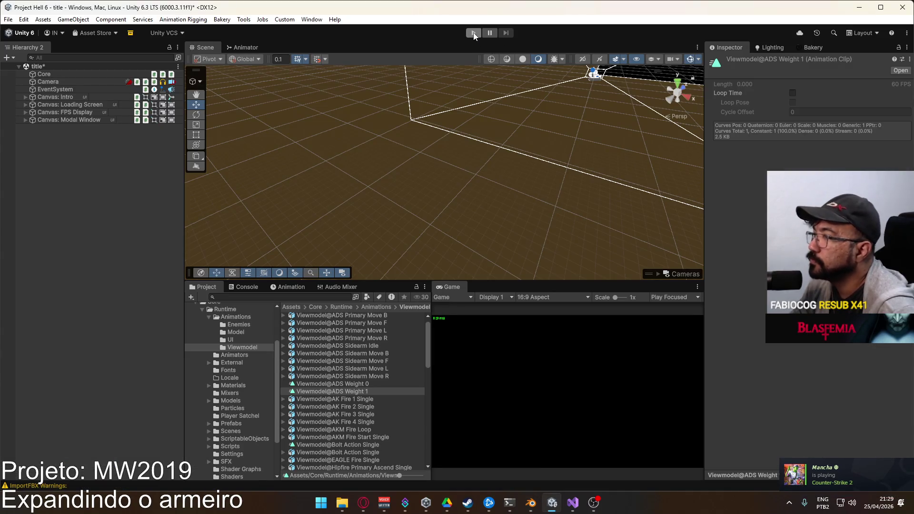
Start Play mode, pick the marksman rifle, and walk forward along the street.
click(474, 33)
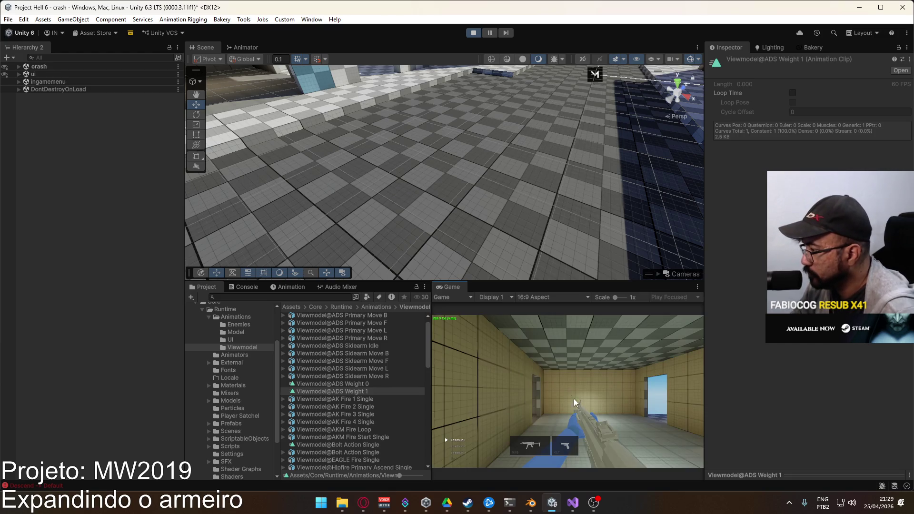
click(502, 408)
click(506, 423)
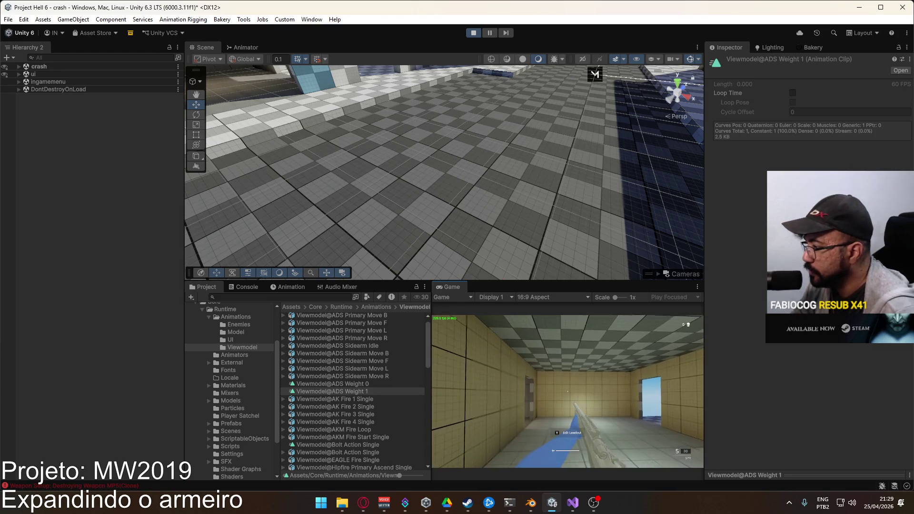
key(w)
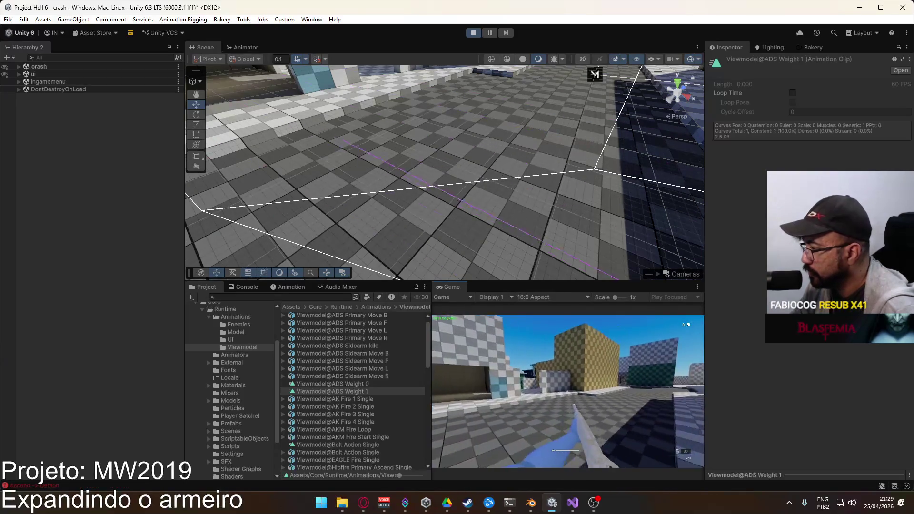
key(w)
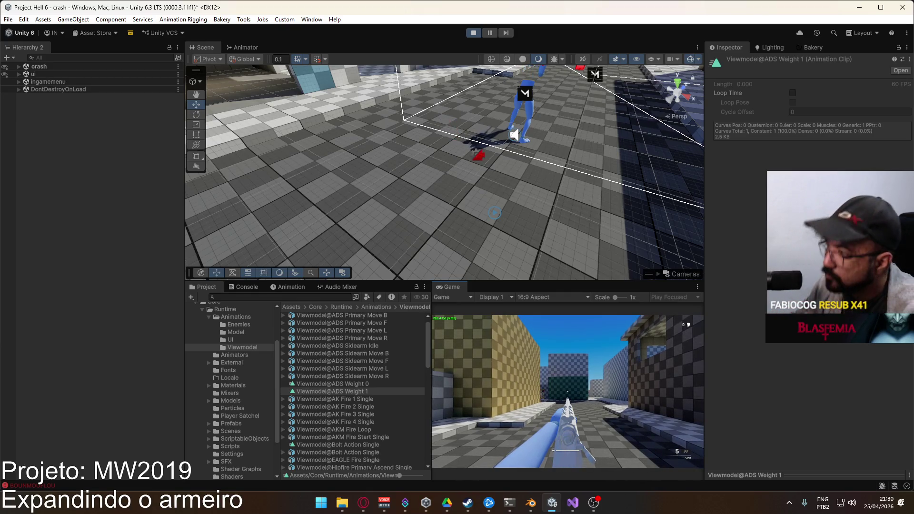
key(super)
key(super)
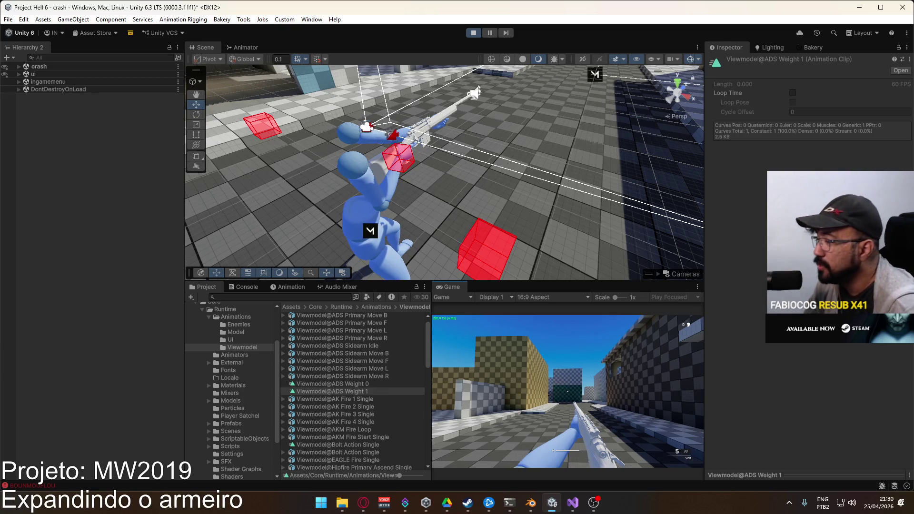
key(w)
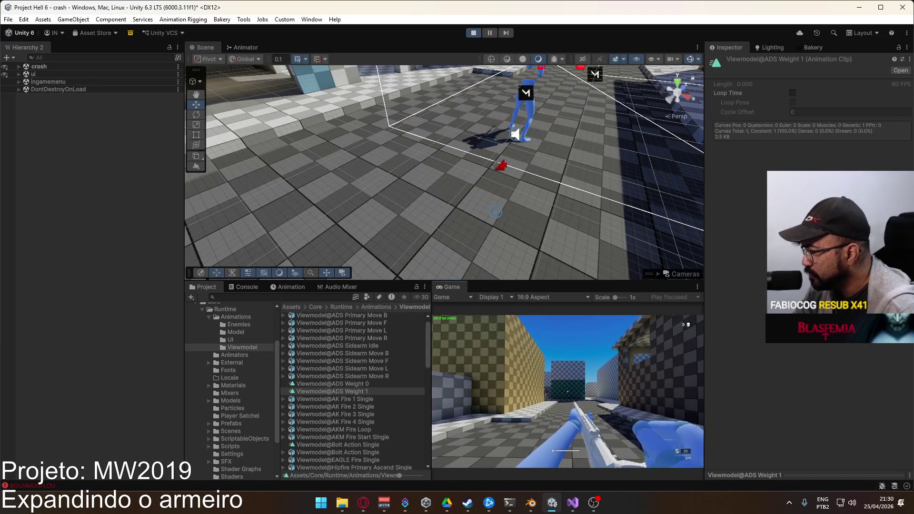
key(w)
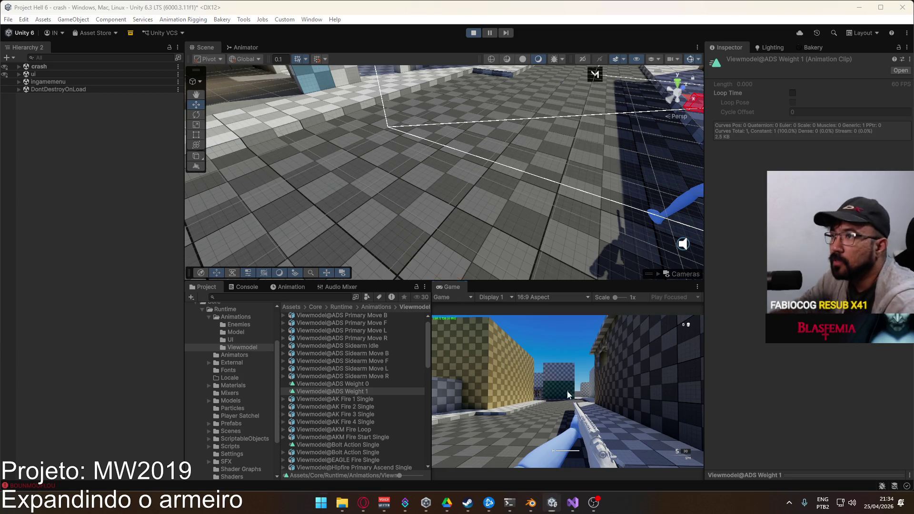
key(super)
Set the Unique Action layer's blending to Additive and test it with the SPR rifle.
click(251, 49)
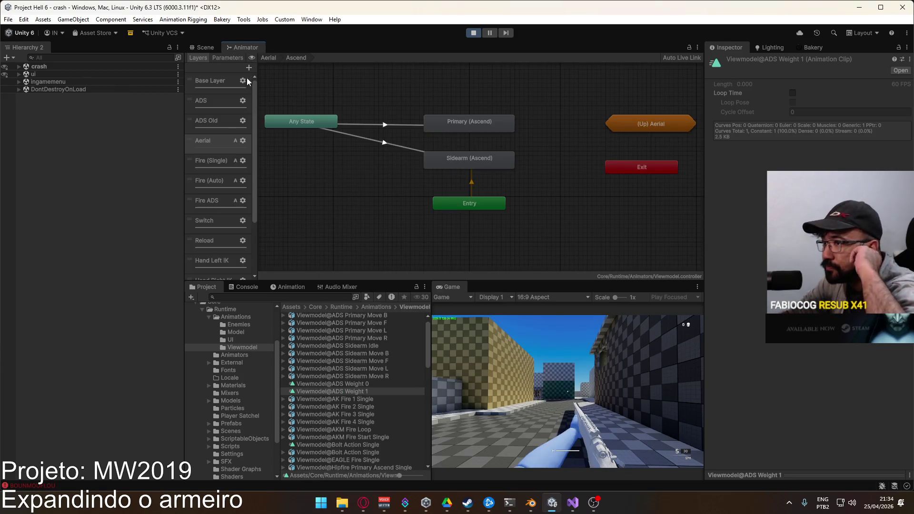
click(237, 265)
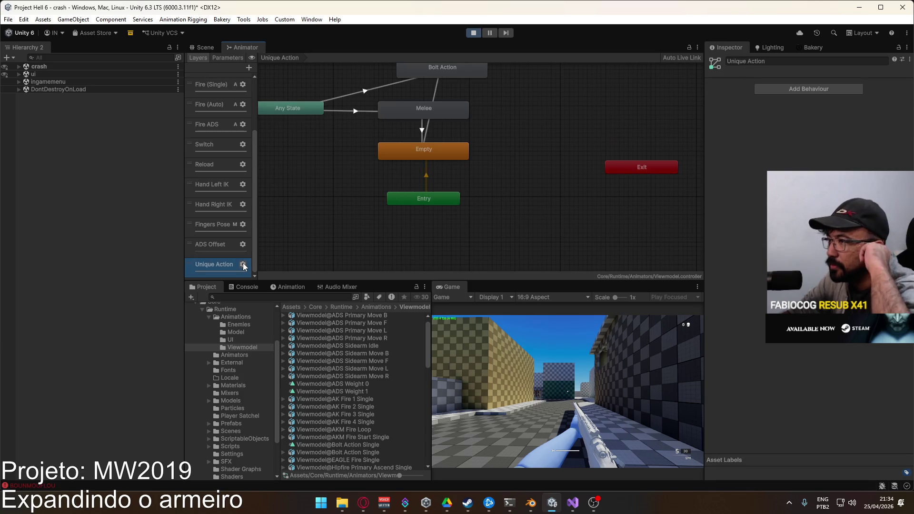
click(243, 265)
click(340, 284)
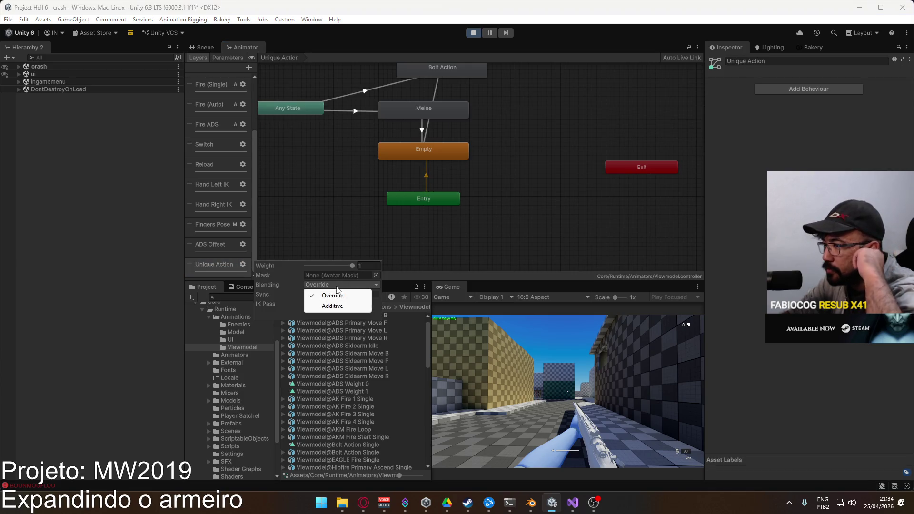
click(352, 306)
click(544, 373)
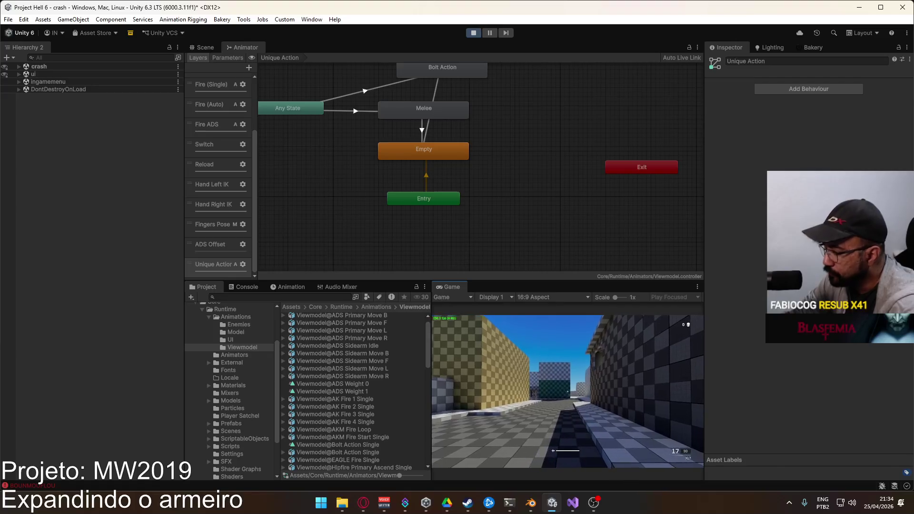
key(1)
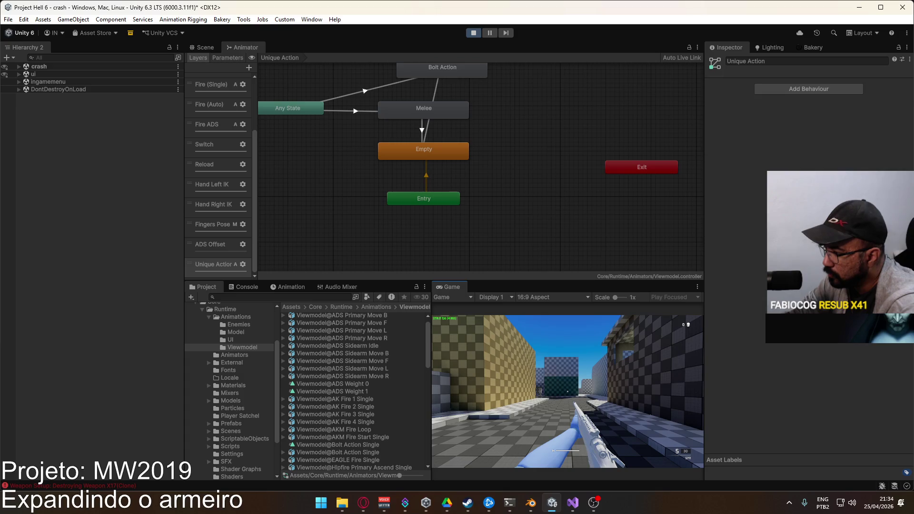
key(super)
key(Escape)
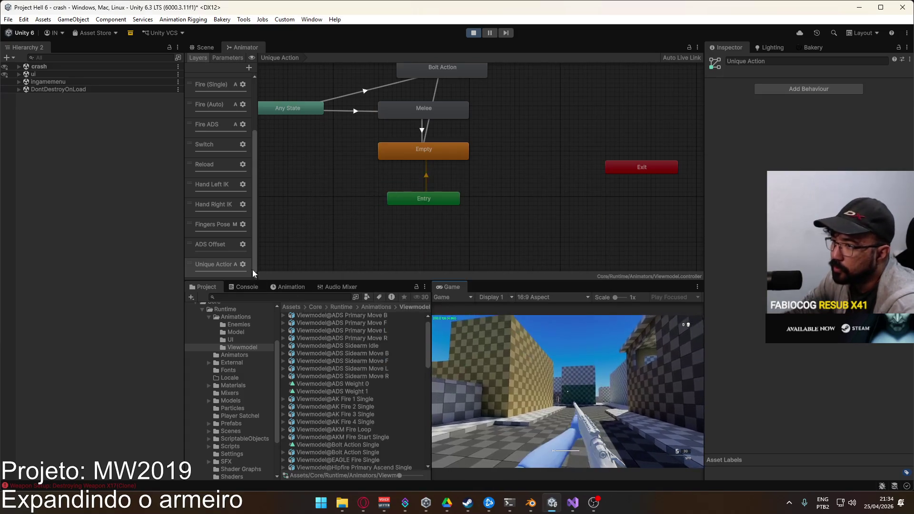
Set the Unique Action layer's blending back to Override.
click(243, 264)
click(370, 285)
click(349, 295)
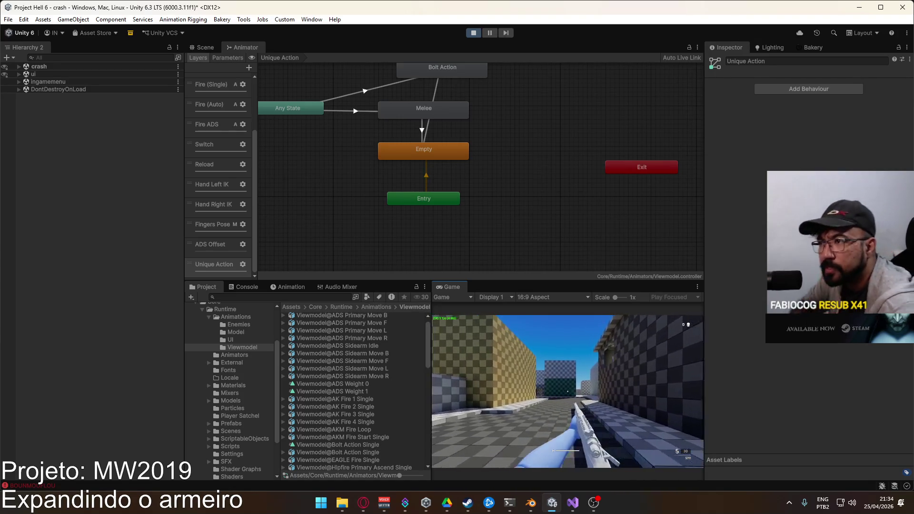
key(super)
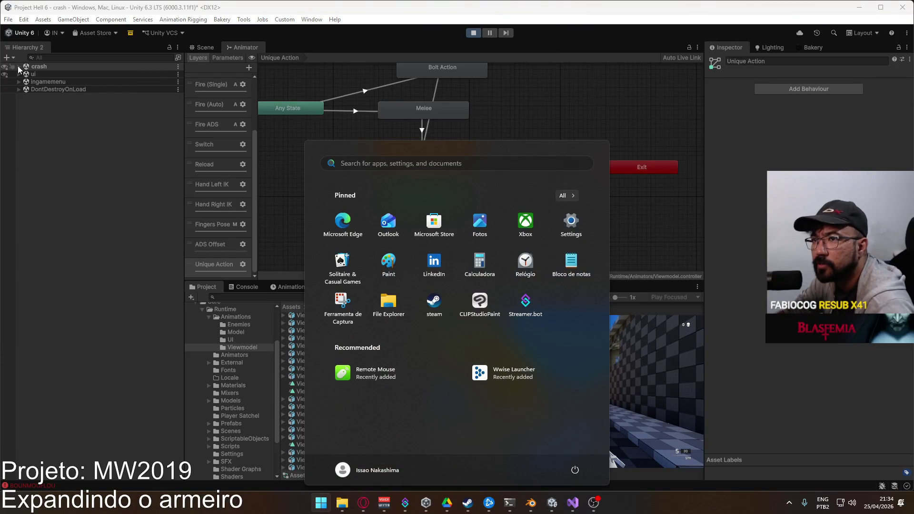
In the running scene, select SPR Body, then Weapon SPR(Clone) to inspect its Animator.
click(19, 66)
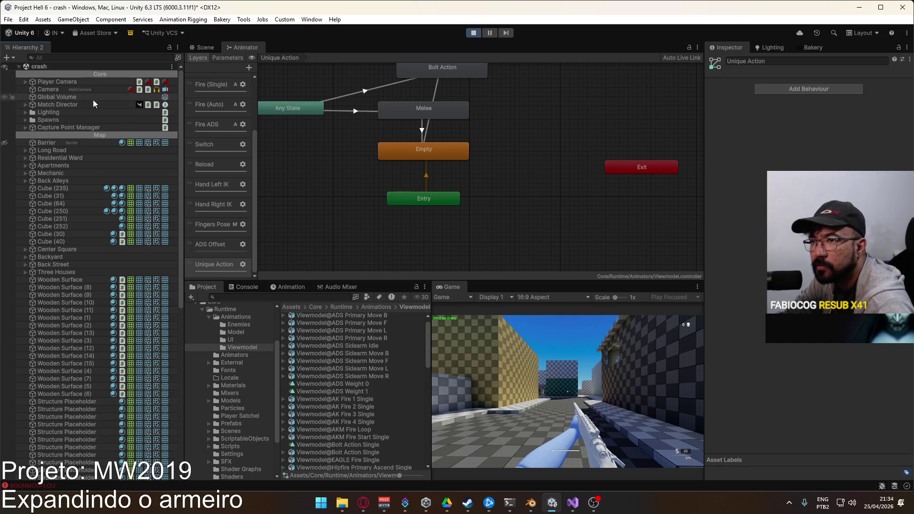
click(206, 48)
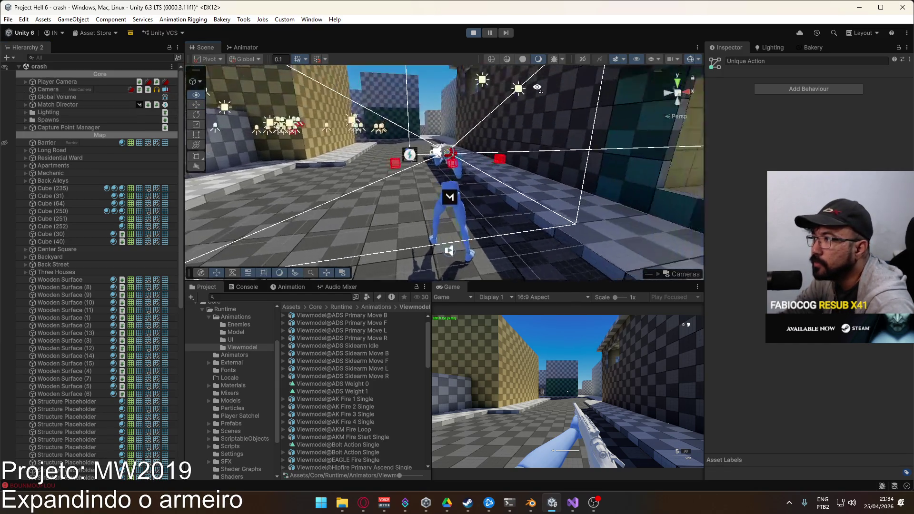
click(419, 159)
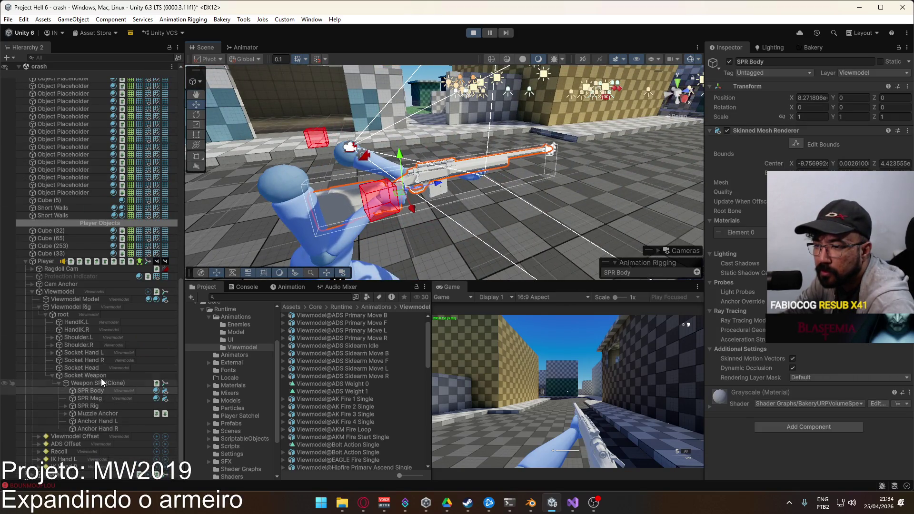
click(93, 383)
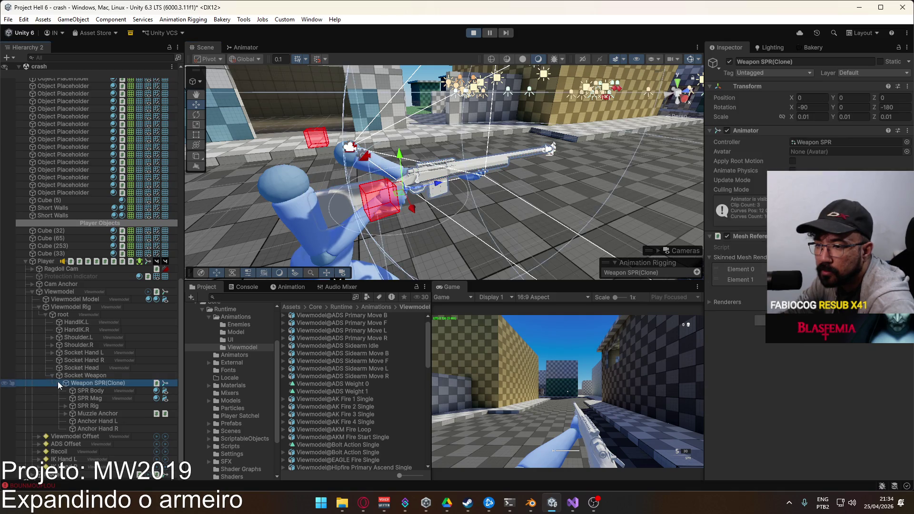
click(59, 383)
click(567, 390)
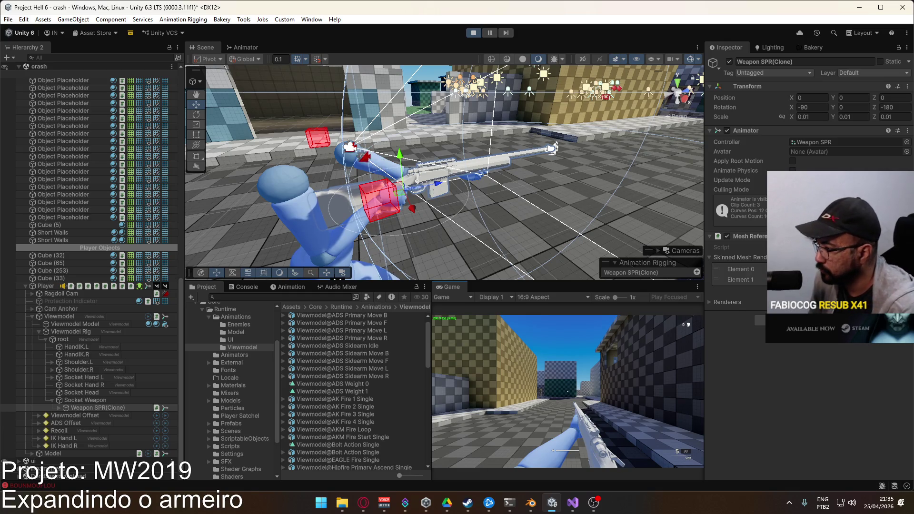
Stop Play mode and bring Visual Studio forward at the AdsWeight code on line 440.
key(super)
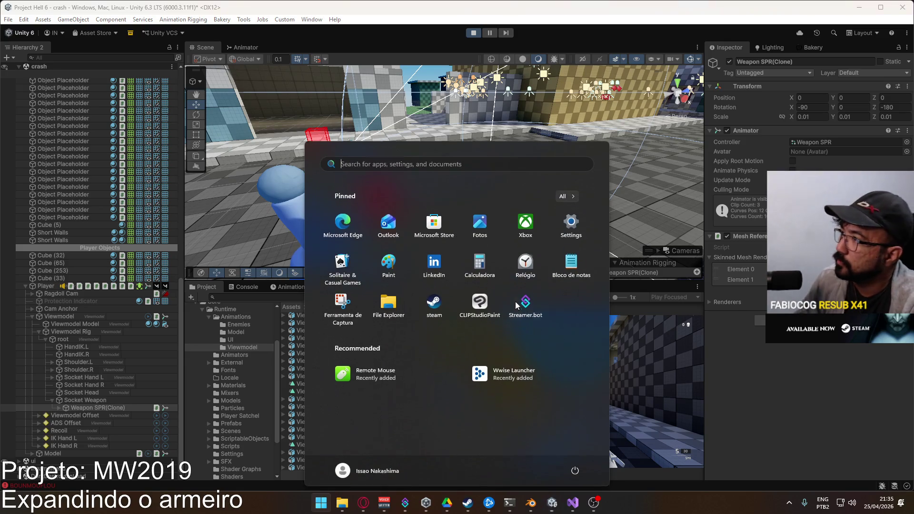
key(super)
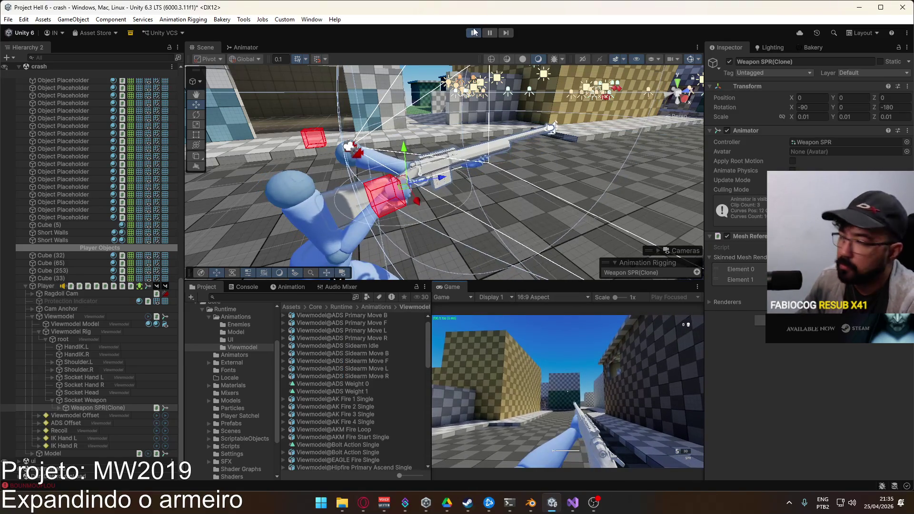
click(474, 33)
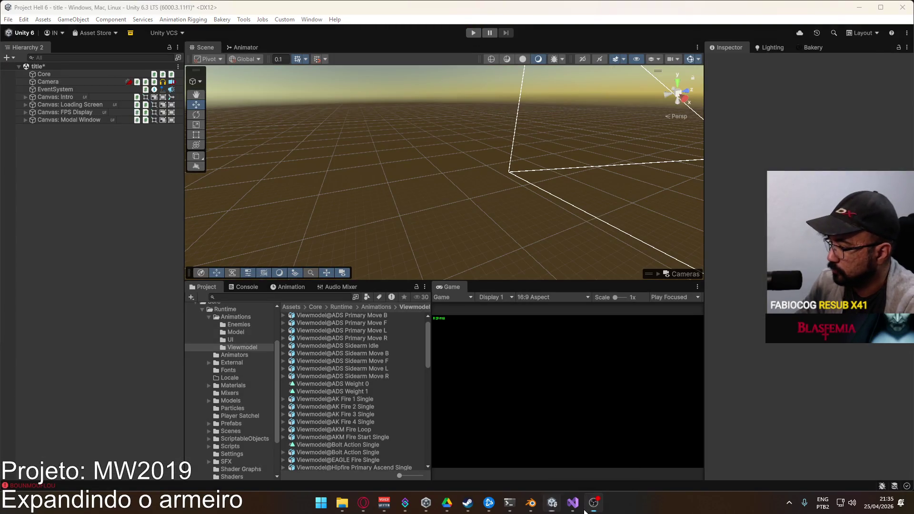
click(573, 504)
click(605, 352)
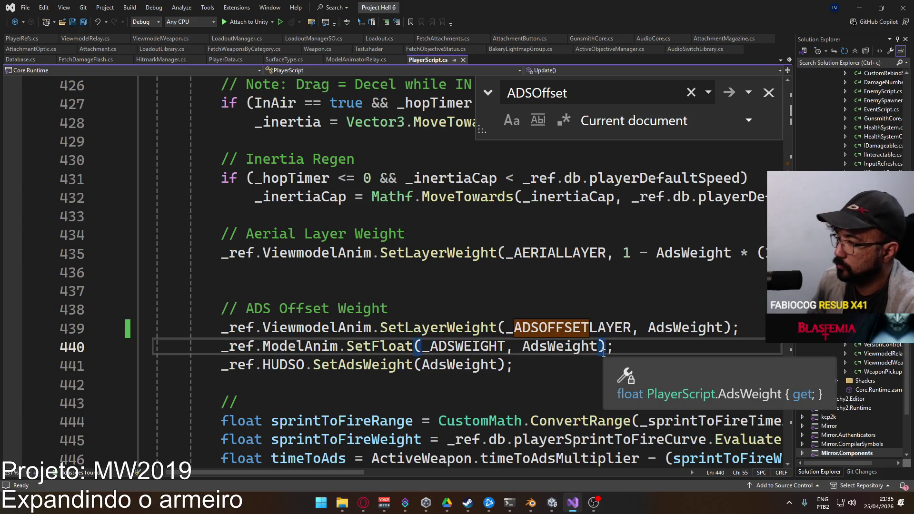
Delete empty line 436 in PlayerScript.cs, save, and switch to the Knights Of Cydonia video.
click(54, 270)
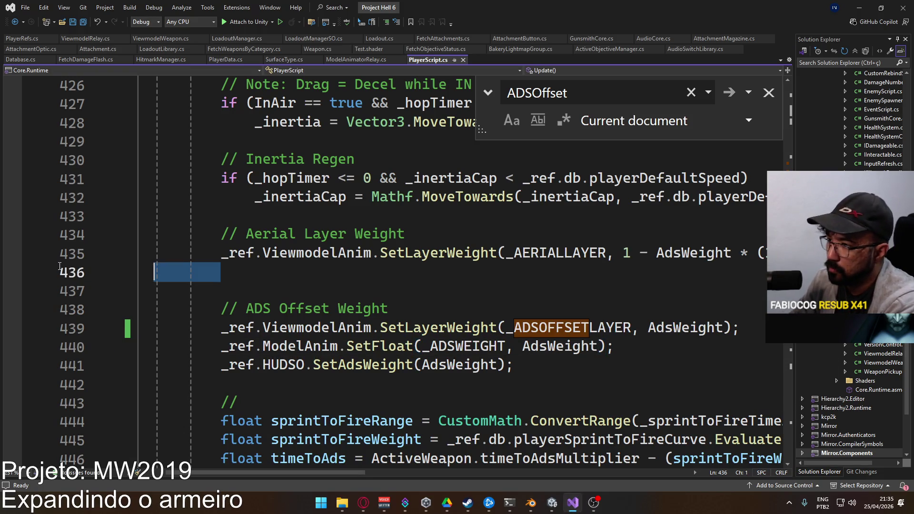
key(Delete)
key(ctrl+s)
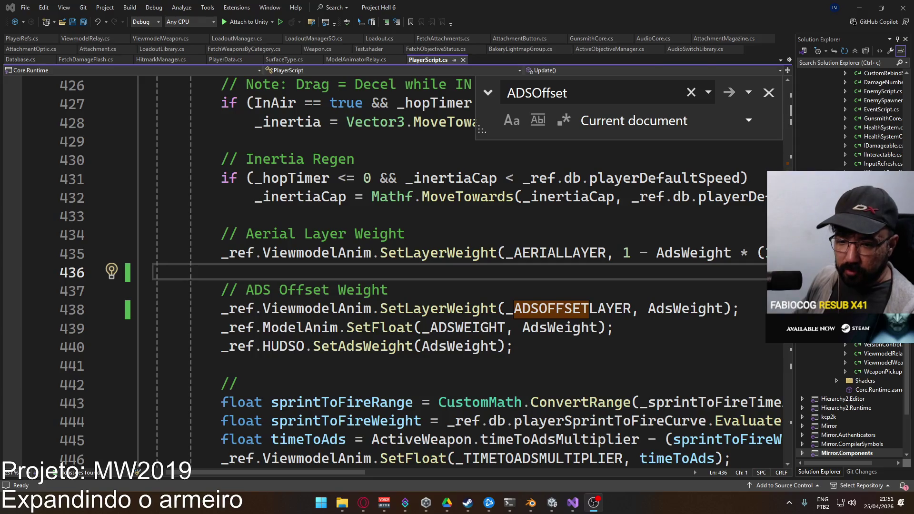
key(alt+Tab)
click(605, 10)
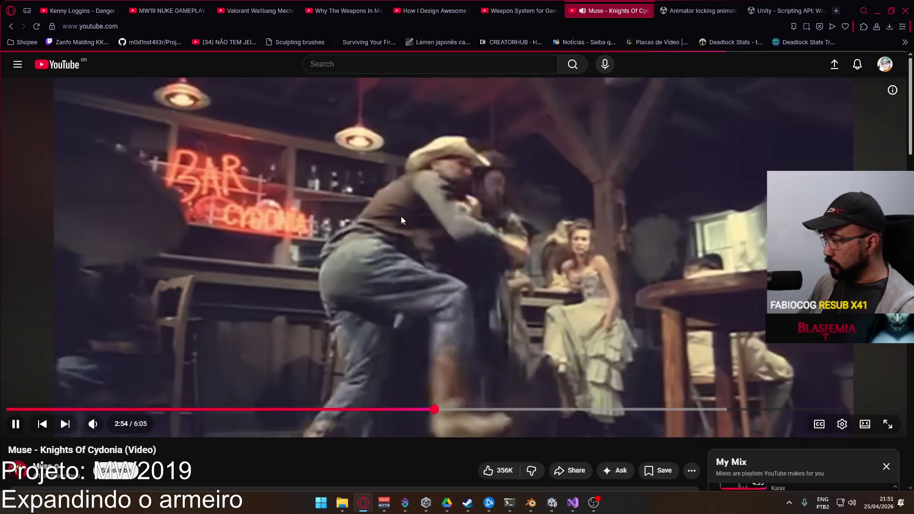
Play the ASIAN KUNG-FU GENERATION mix, minimise the browser, and return to Blender.
key(alt+Left)
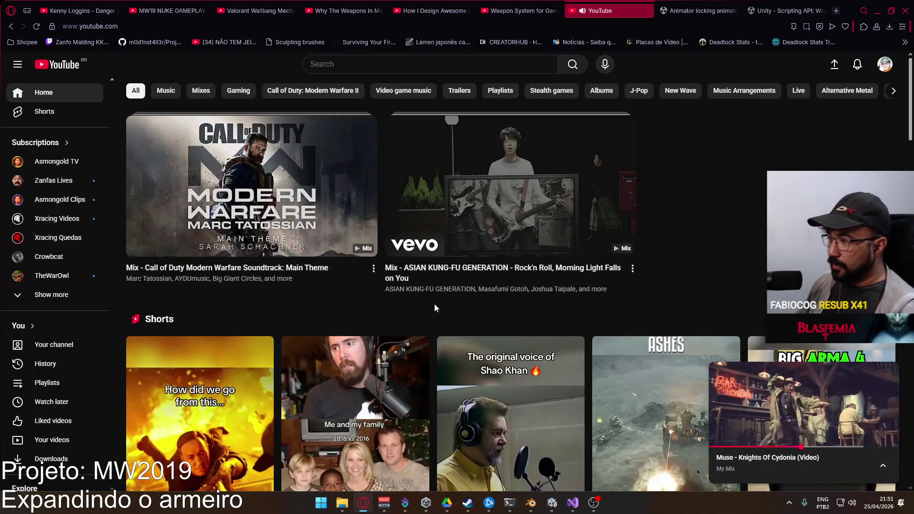
click(558, 226)
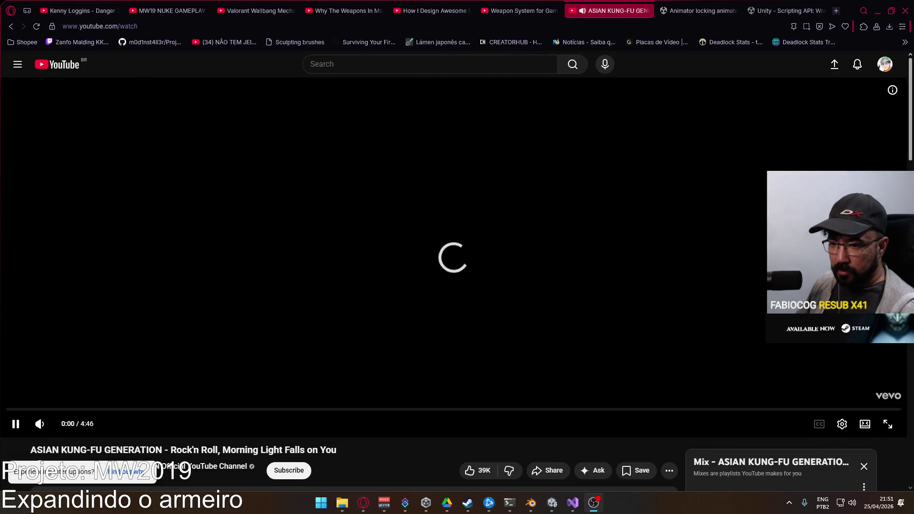
click(877, 11)
click(531, 503)
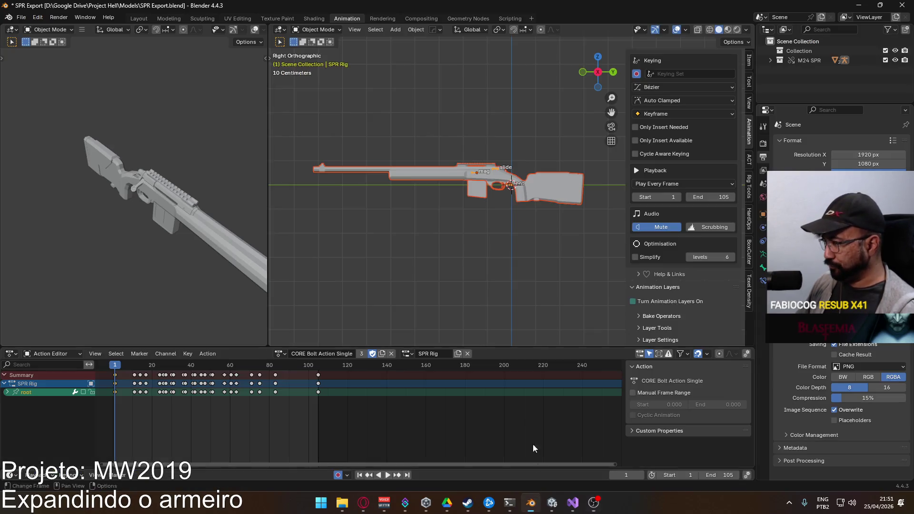
Save SPR Export.blend, check the recent files list, and switch to the Unity editor.
key(ctrl+s)
click(21, 17)
mouse_move(62, 47)
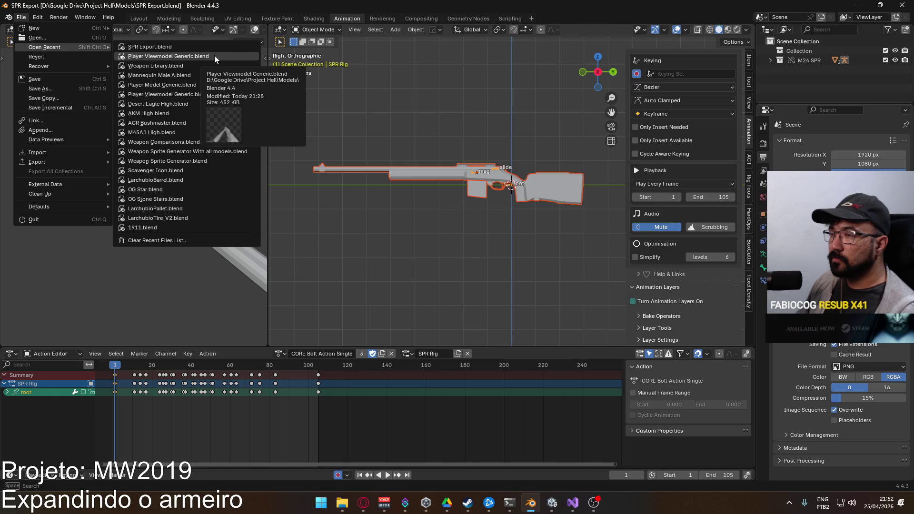
click(551, 502)
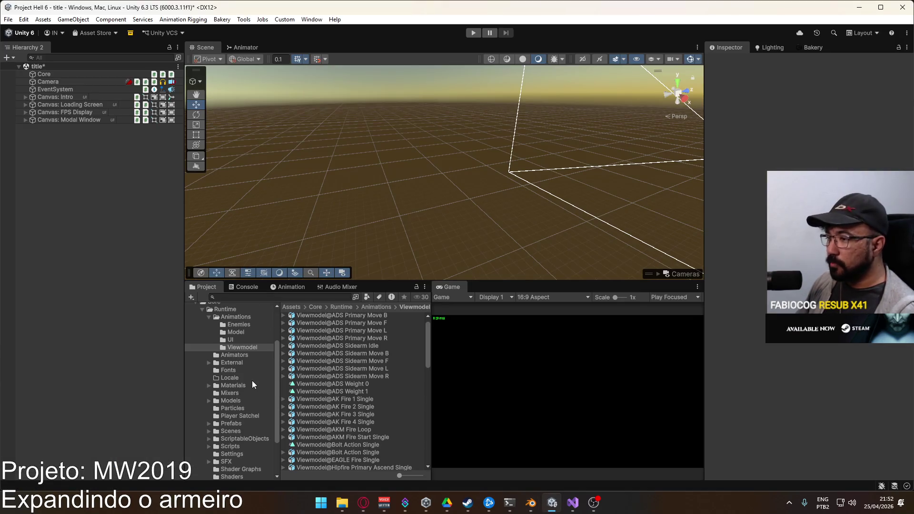
Open the Player prefab from Prefabs and select IK Hand R to inspect its IK constraint.
click(238, 431)
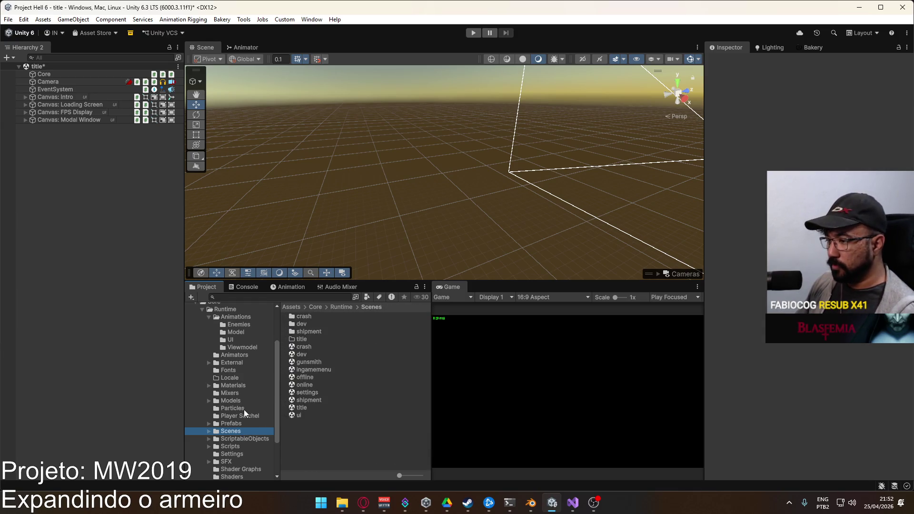
click(238, 423)
double_click(318, 410)
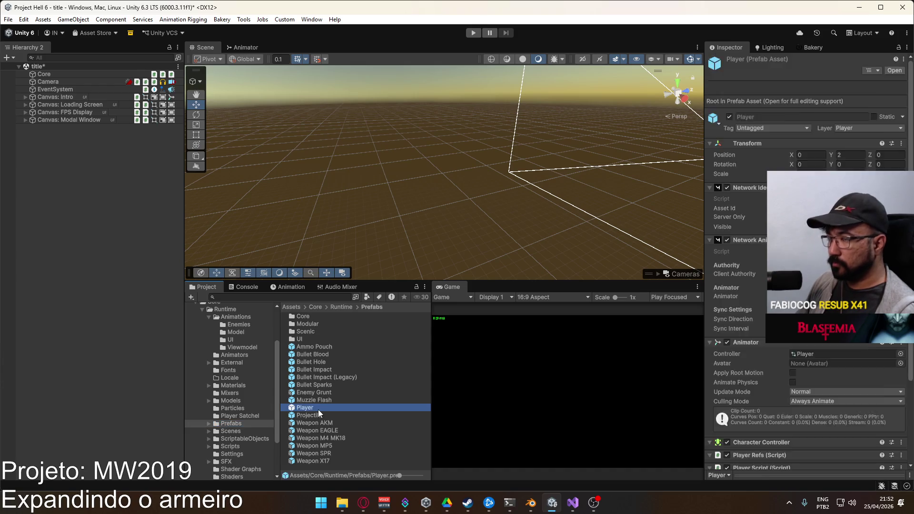
click(94, 178)
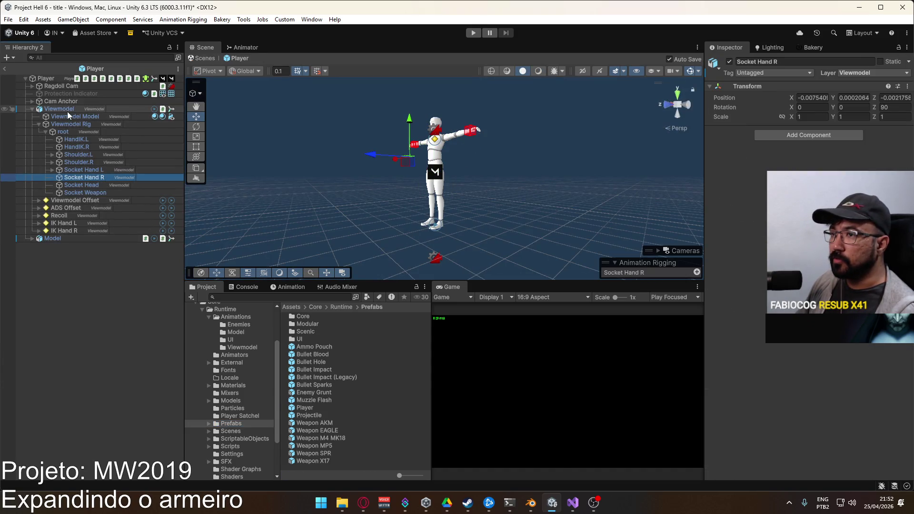
click(65, 110)
click(93, 176)
click(67, 230)
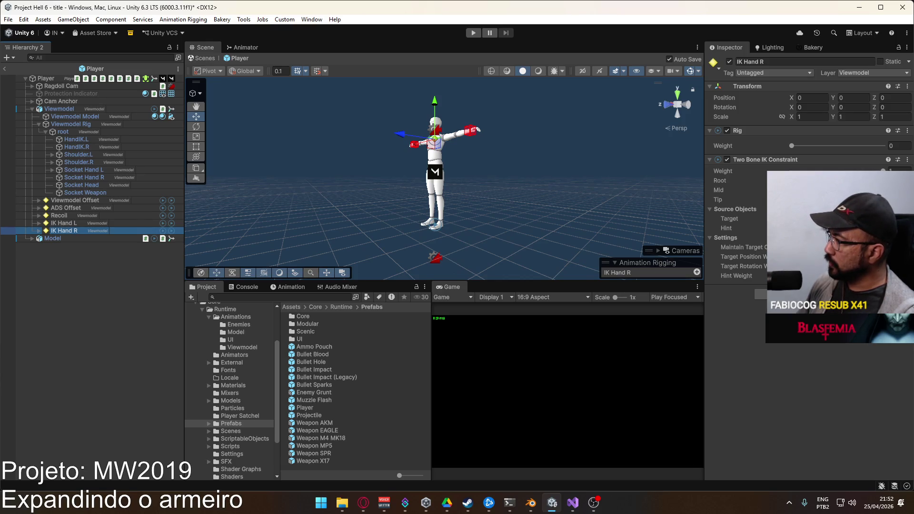
Try adding a Two Bone IK component via 'tw', then expand IK Hand R to show Hand R Target.
click(809, 294)
text(tw)
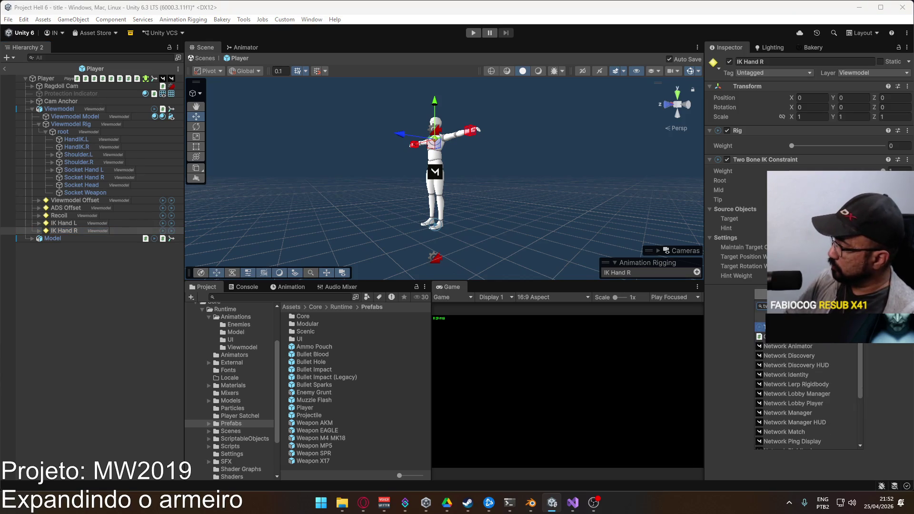
key(Return)
key(Return)
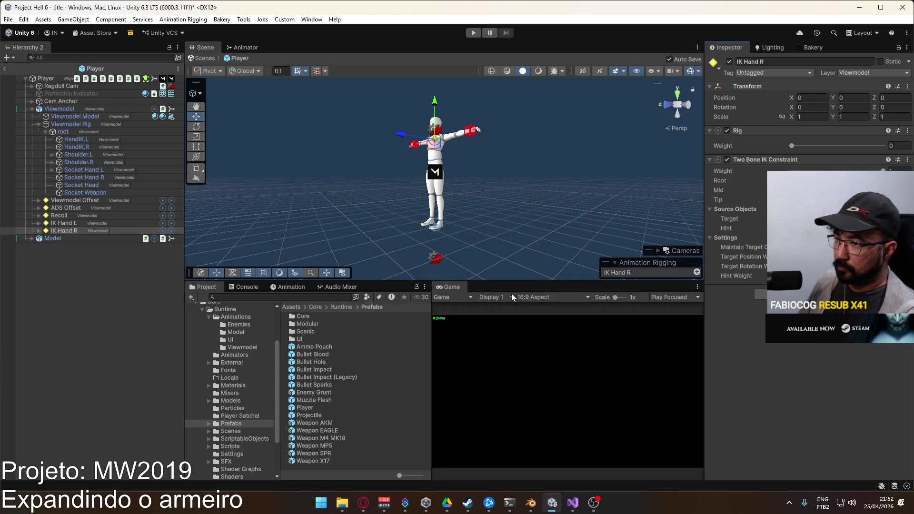
click(39, 232)
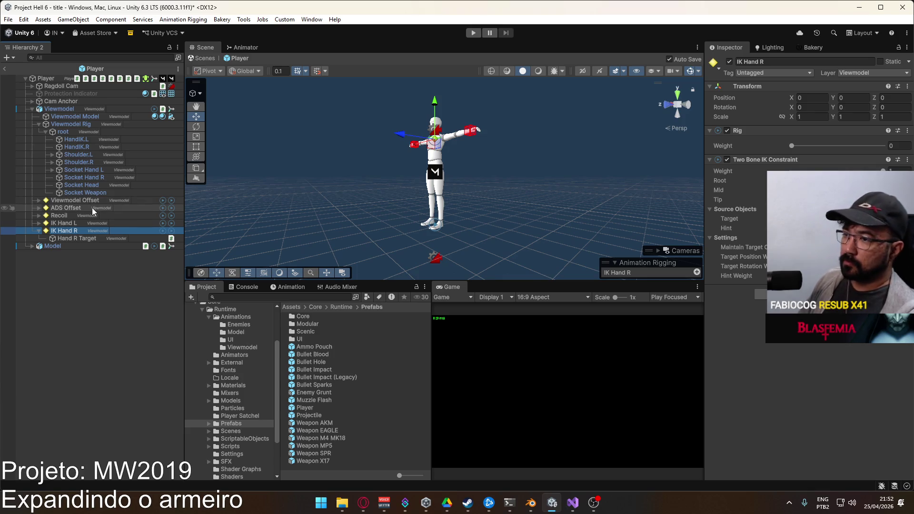
Switch to Blender and open Player Viewmodel Generic.blend from the recent files.
click(532, 504)
click(21, 17)
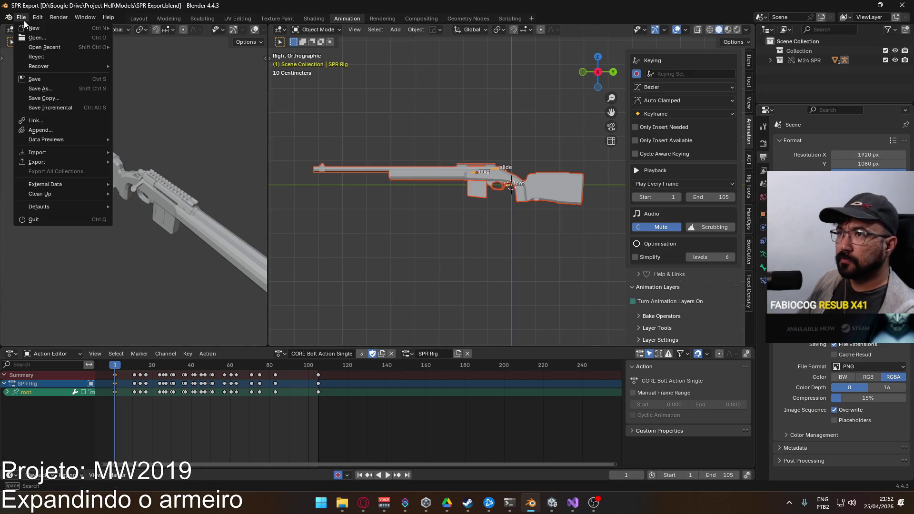
mouse_move(56, 52)
click(168, 56)
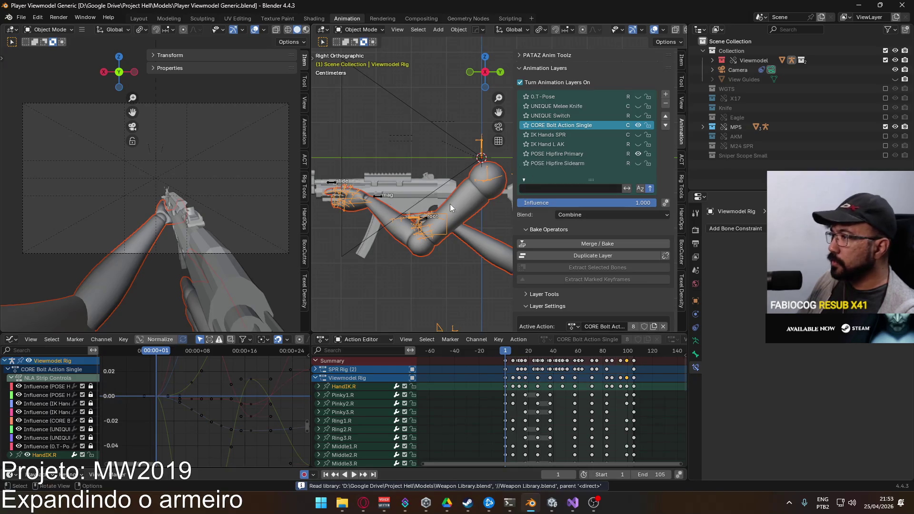
Cancel the Open file browser, then open Mannequin Male A.blend from the recent files.
click(21, 17)
click(48, 38)
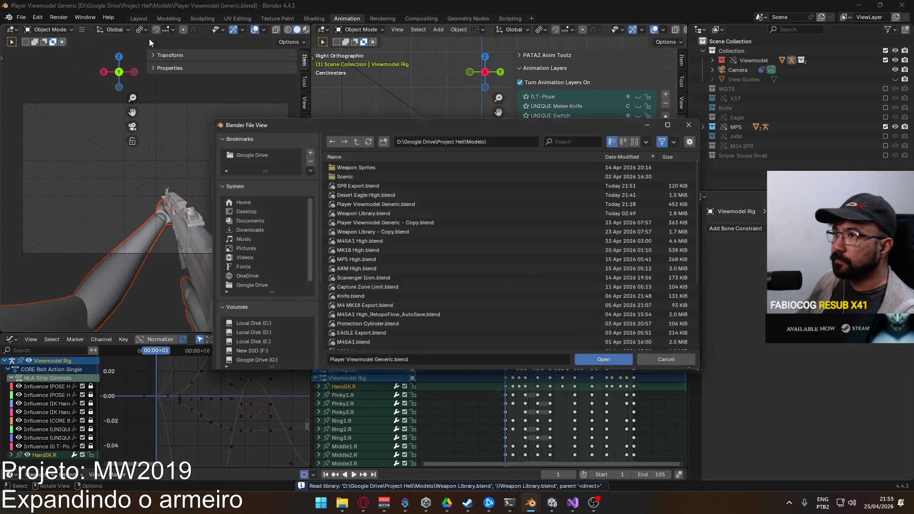
click(698, 121)
click(21, 17)
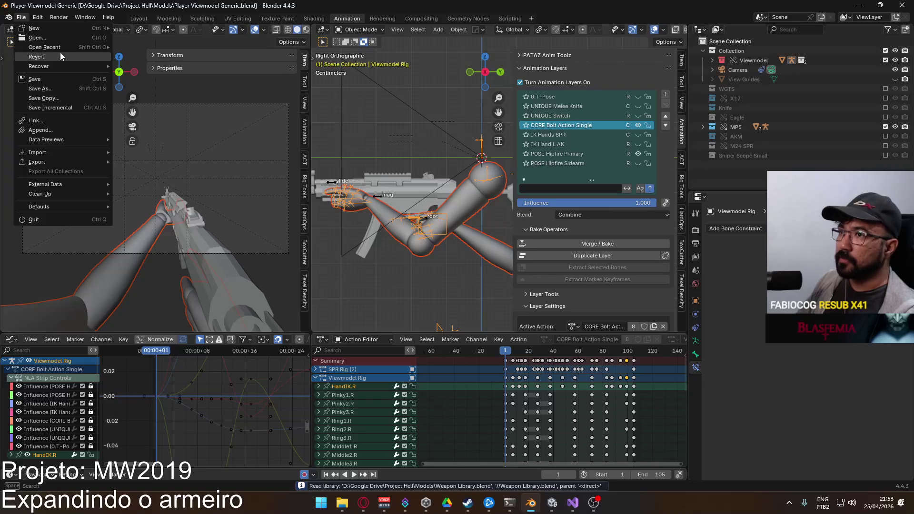
mouse_move(93, 47)
click(192, 76)
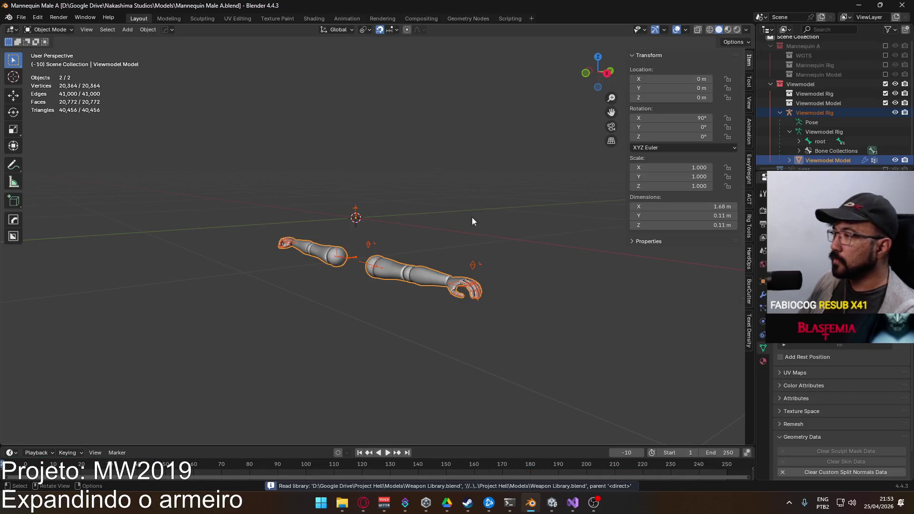
Select the Viewmodel Rig armature and put it into Edit Mode to view its arm bones.
drag(478, 200, 390, 221)
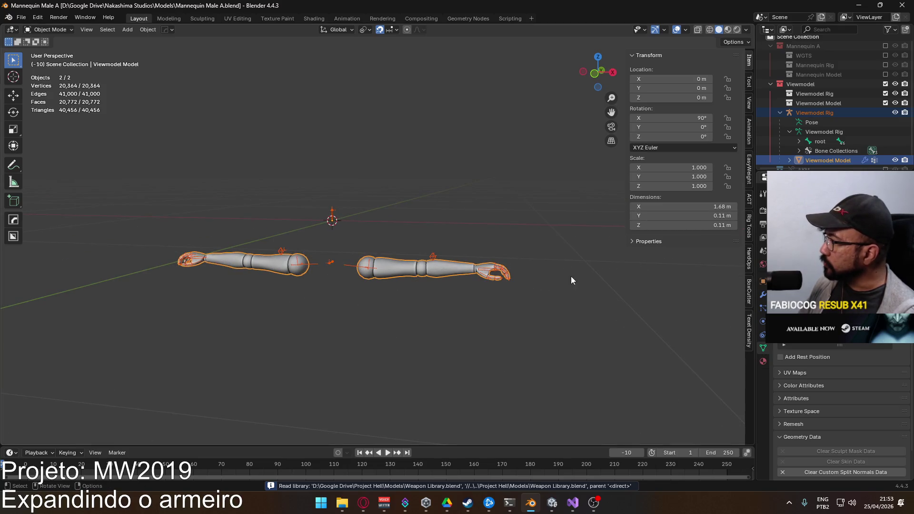
click(353, 266)
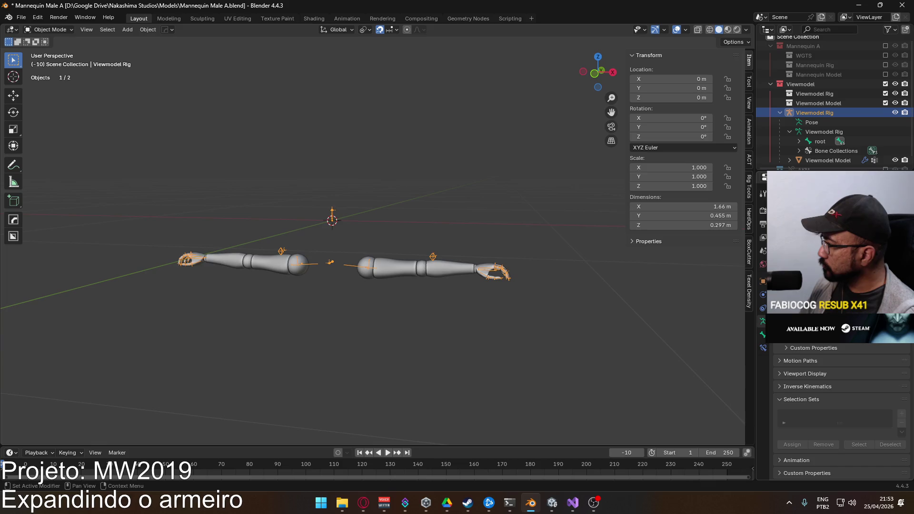
mouse_move(395, 278)
mouse_down()
mouse_move(432, 264)
mouse_move(378, 277)
mouse_move(332, 212)
mouse_move(157, 95)
mouse_up()
click(48, 30)
click(45, 51)
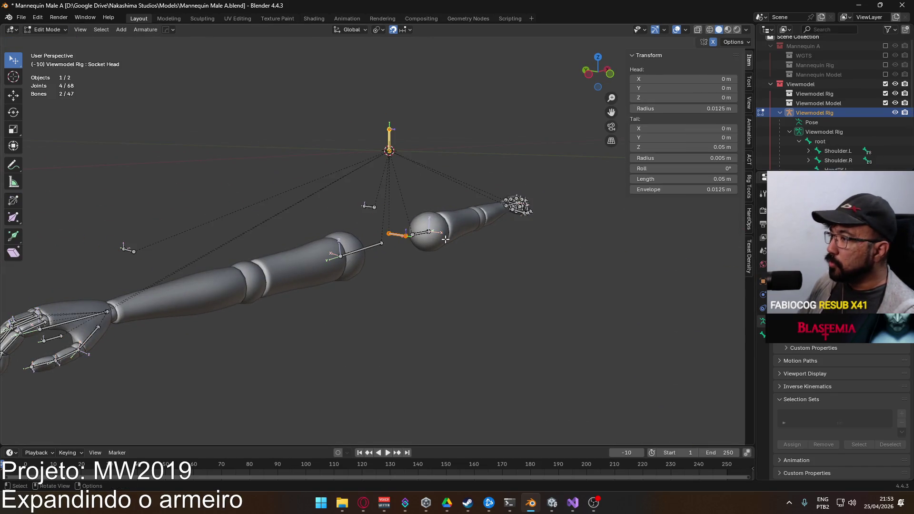
key(Tab)
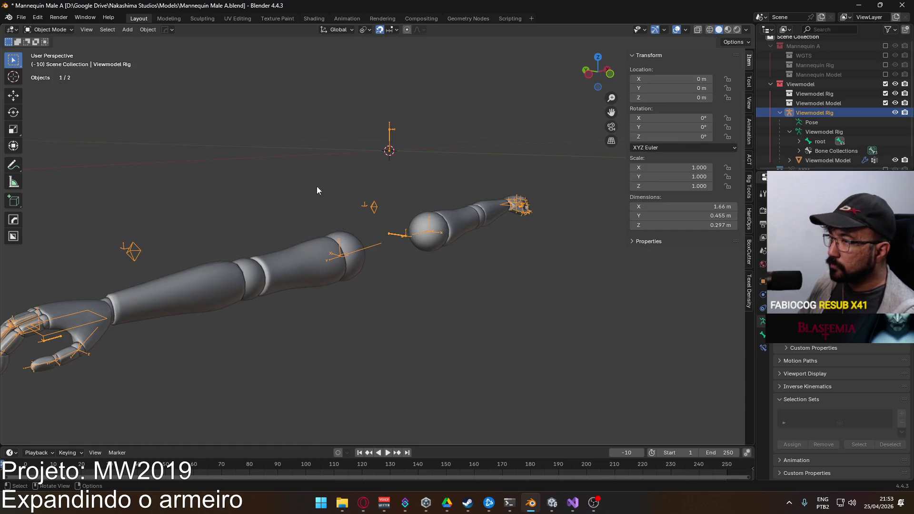
click(48, 29)
click(45, 52)
mouse_move(247, 189)
mouse_down()
mouse_move(357, 143)
mouse_move(435, 216)
mouse_move(366, 148)
mouse_move(304, 210)
mouse_move(311, 190)
mouse_move(297, 205)
mouse_up()
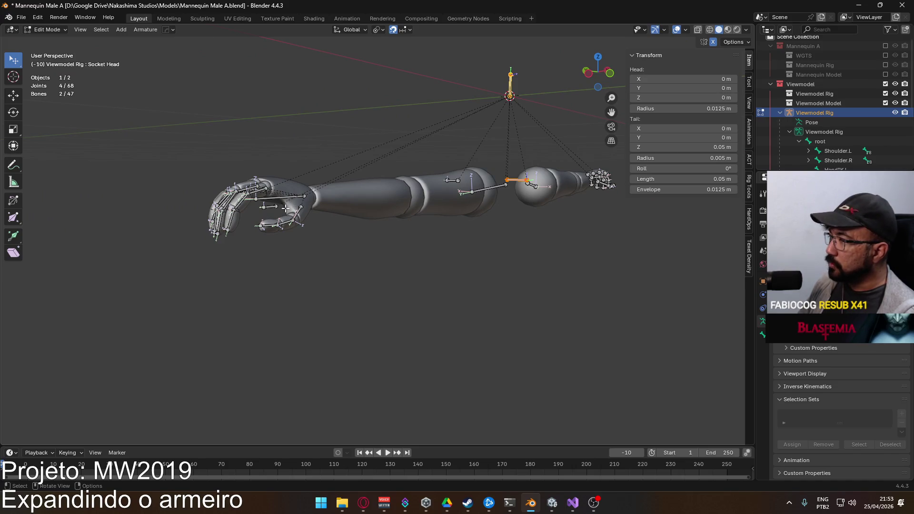
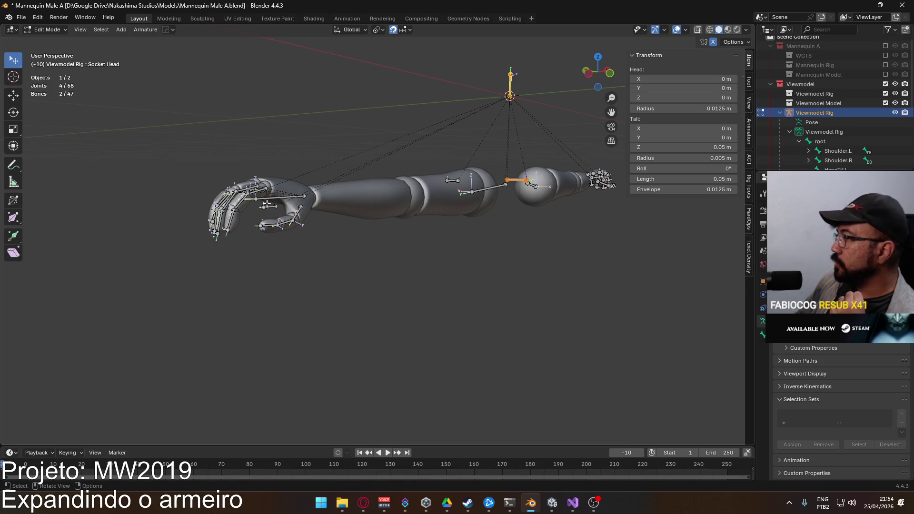
Browse the recently opened files list, then dismiss it without opening anything.
click(21, 17)
mouse_move(48, 46)
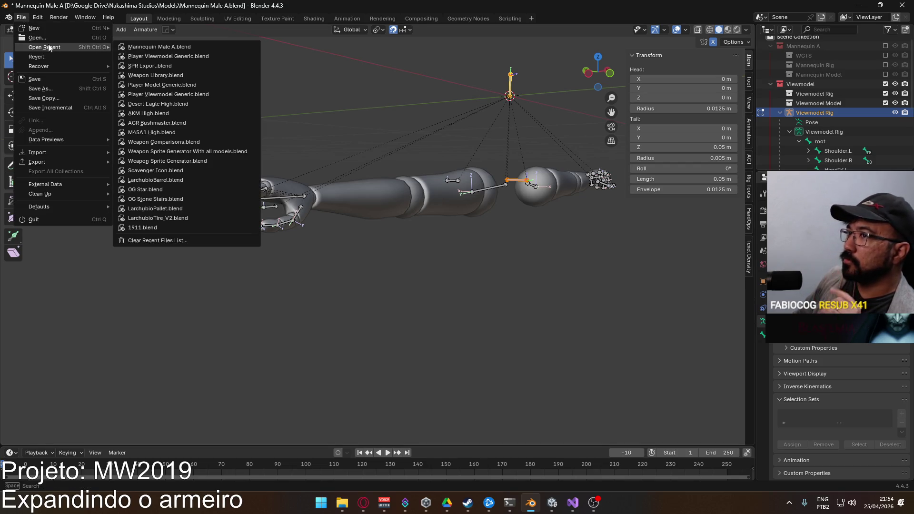
mouse_move(202, 59)
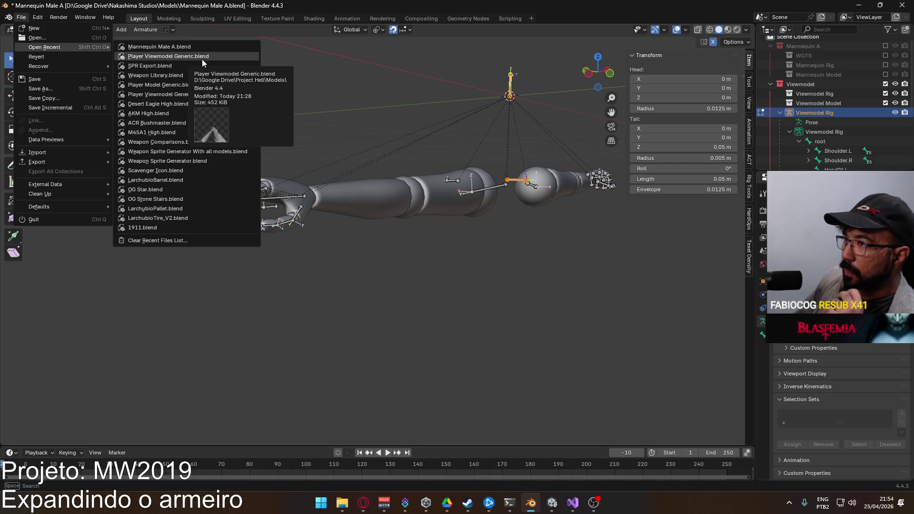
key(Escape)
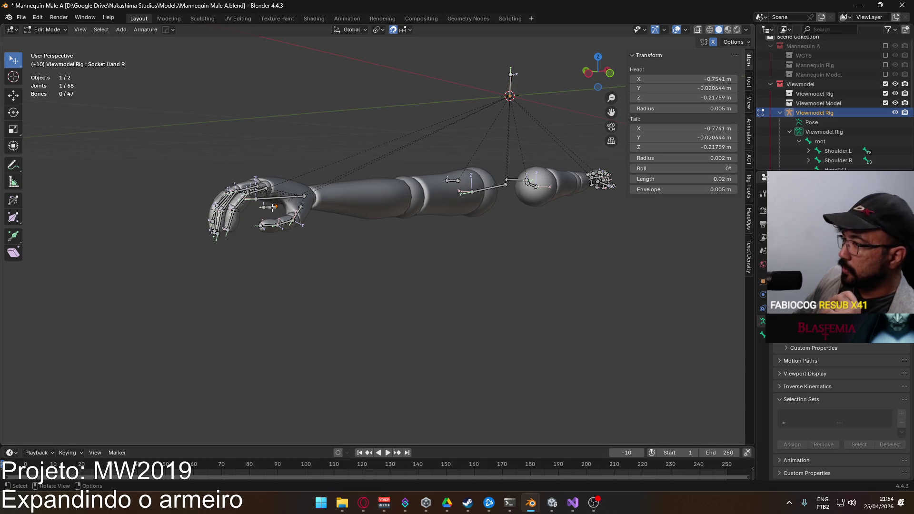
Show the selected bone's properties and switch the Viewmodel Rig into Pose Mode.
click(763, 333)
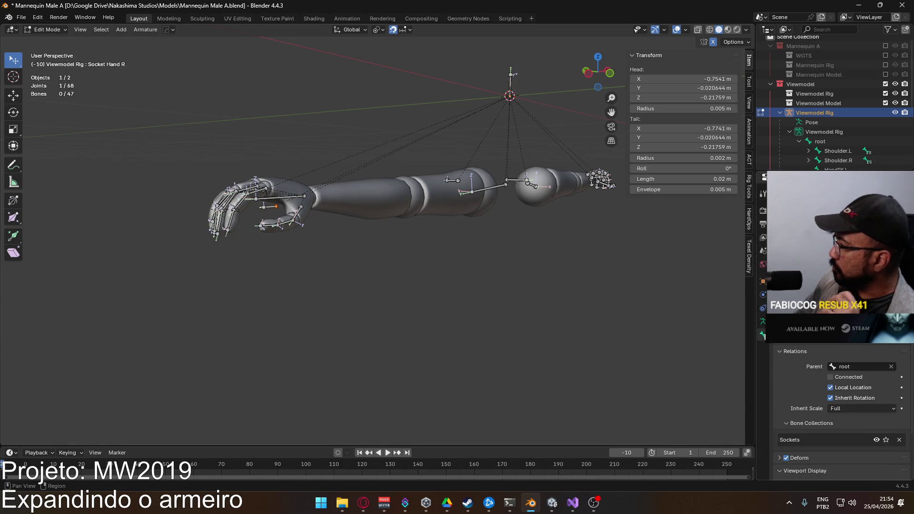
scroll(794, 349, down, 3)
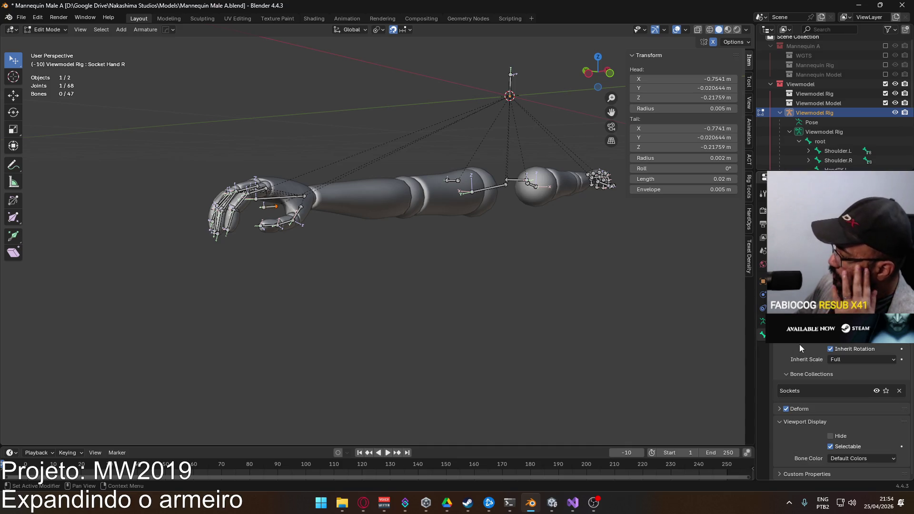
click(62, 30)
click(52, 61)
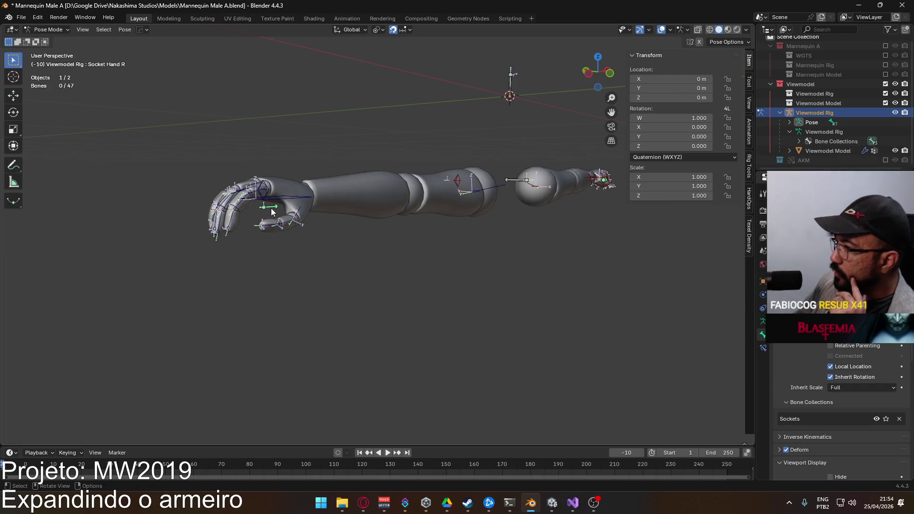
Show the socket bone's Bone Constraints and browse the add-constraint and target bone lists without choosing.
click(763, 348)
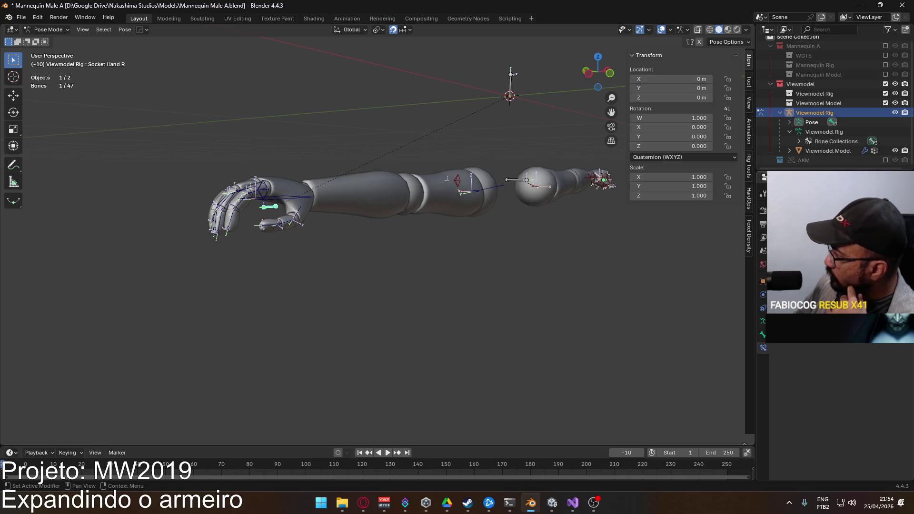
mouse_move(514, 240)
mouse_down()
mouse_move(408, 247)
mouse_move(505, 265)
mouse_move(505, 253)
mouse_move(408, 212)
mouse_up()
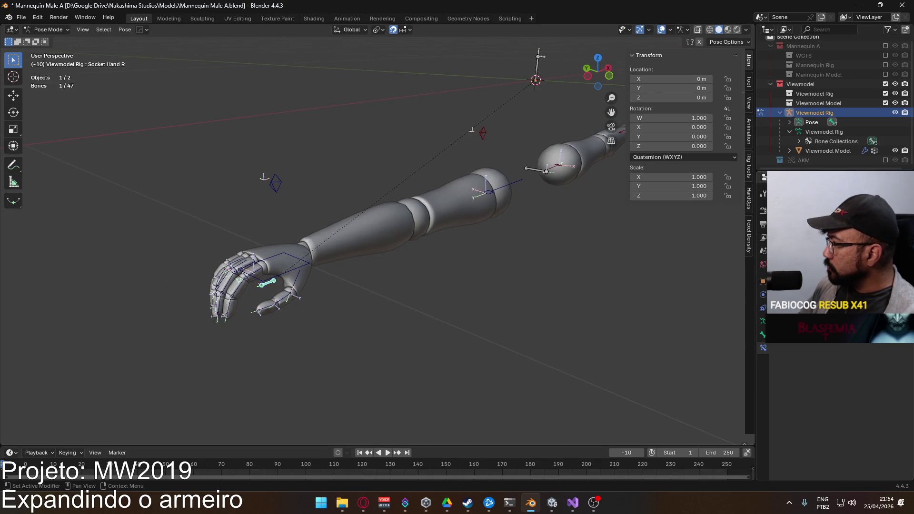
click(838, 190)
click(750, 263)
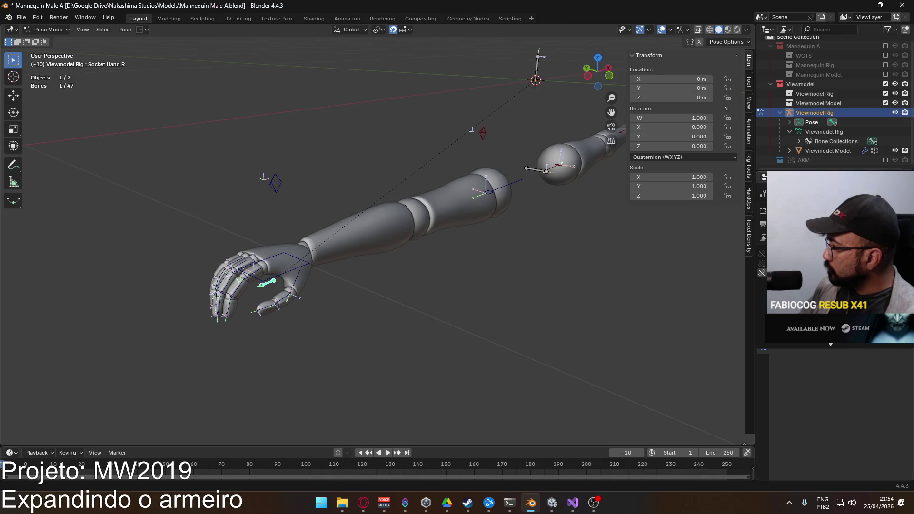
click(831, 257)
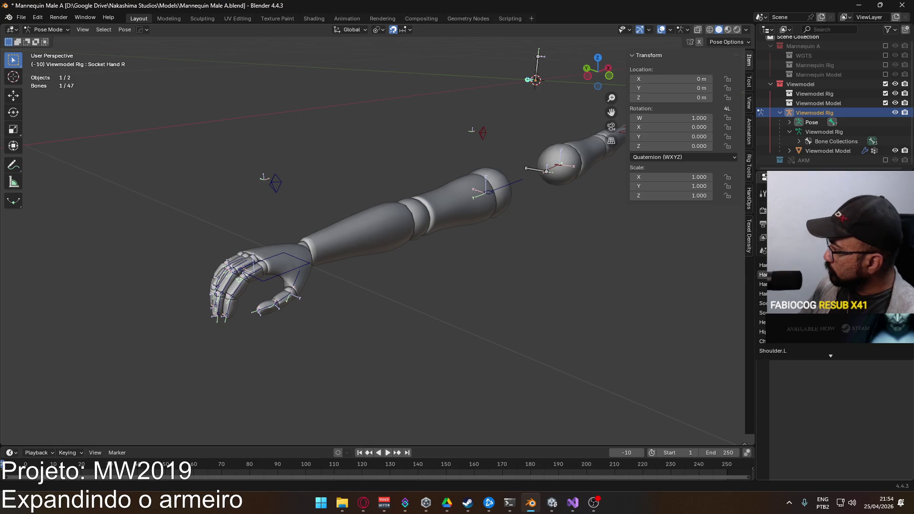
key(Escape)
Orbit and zoom the viewport to inspect both arms and hands from the side.
mouse_move(670, 258)
mouse_down()
mouse_move(493, 257)
mouse_move(534, 250)
mouse_move(536, 239)
mouse_up()
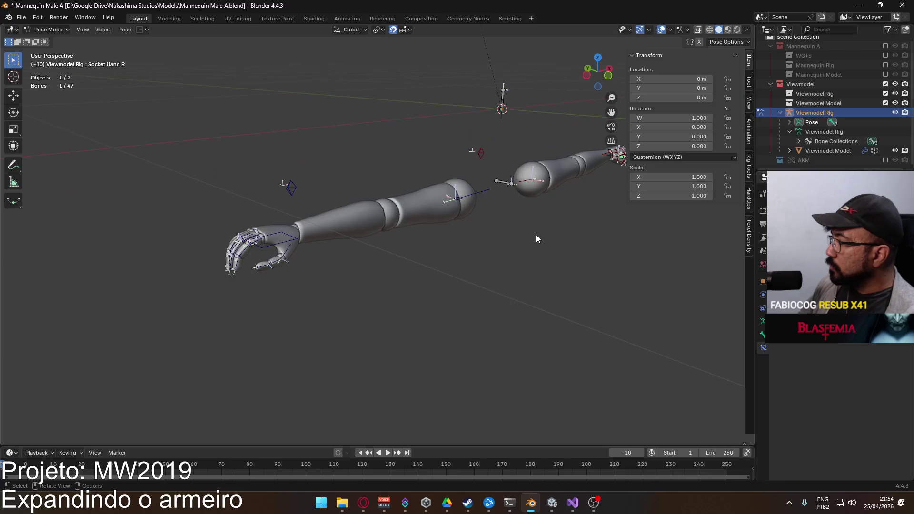
scroll(534, 244, down, 5)
scroll(501, 239, up, 4)
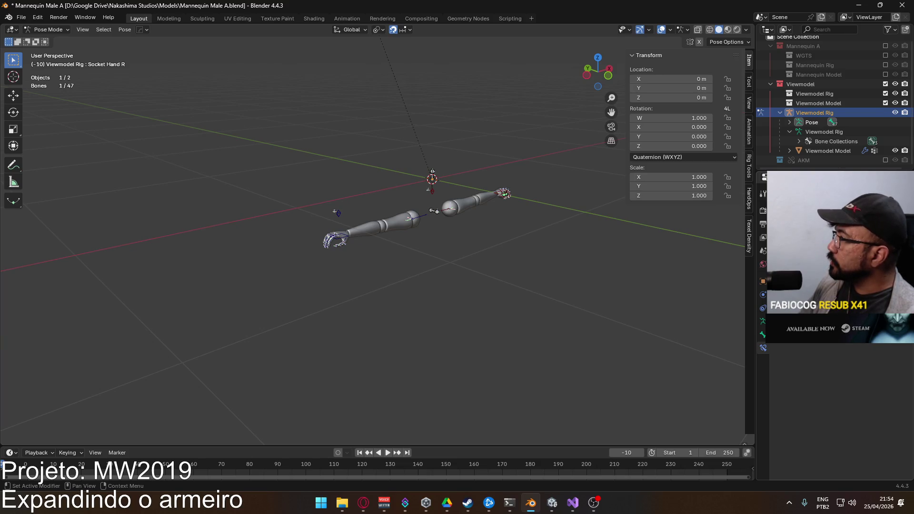
scroll(763, 333, down, 3)
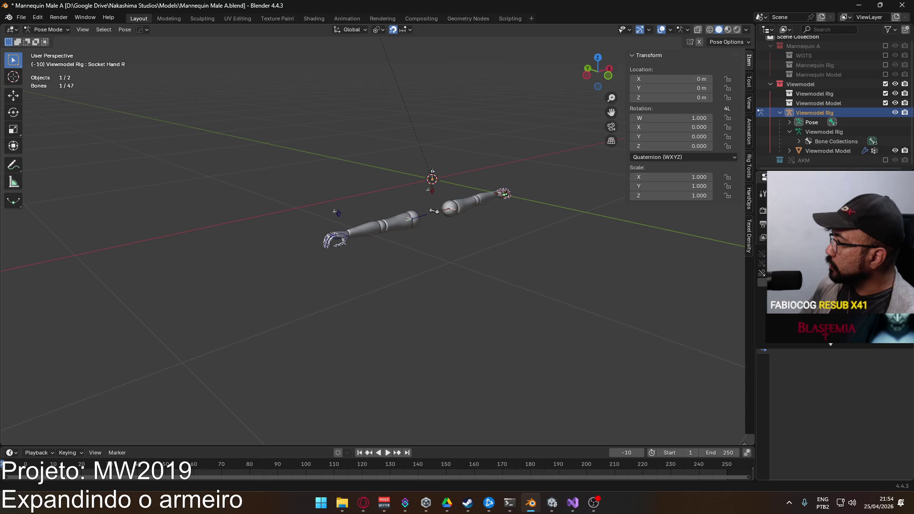
scroll(763, 310, up, 3)
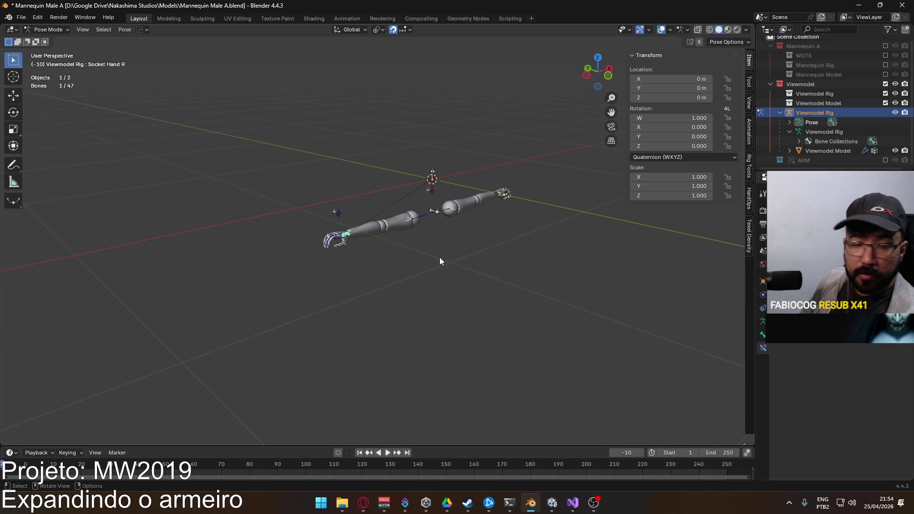
scroll(356, 242, up, 8)
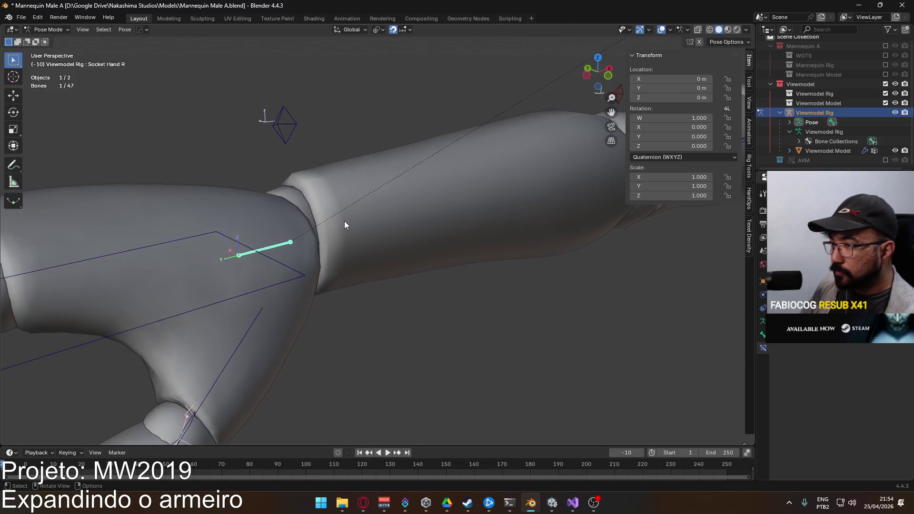
scroll(340, 227, down, 5)
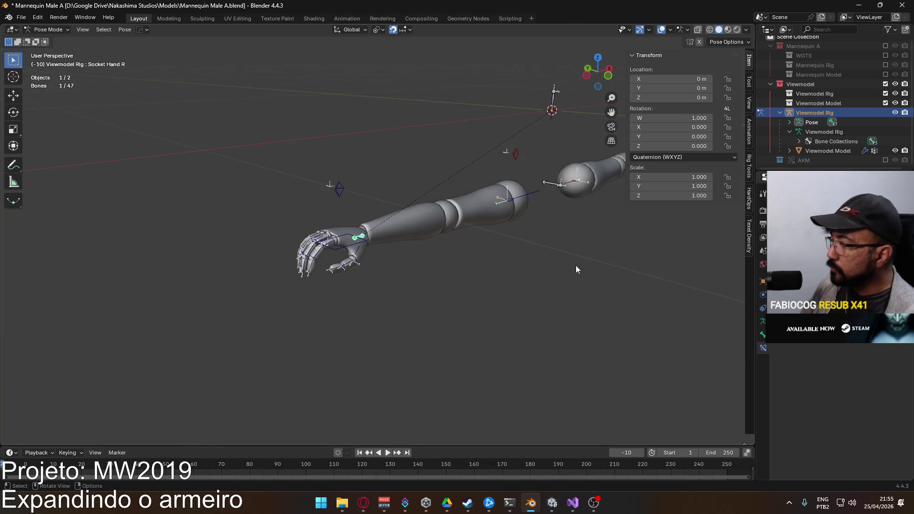
mouse_move(527, 270)
mouse_down()
mouse_move(557, 232)
mouse_move(518, 243)
mouse_move(529, 252)
mouse_up()
scroll(528, 252, up, 2)
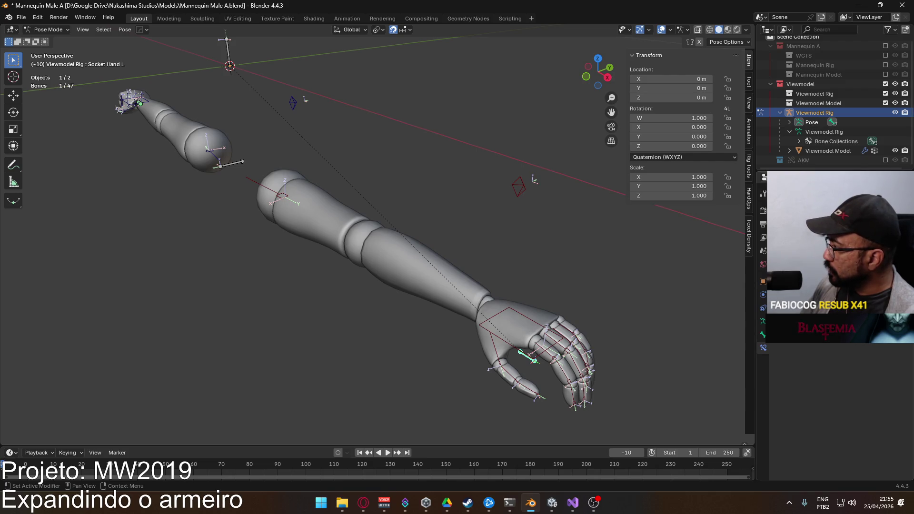
Give Socket Hand L a Copy Transforms constraint targeting the Viewmodel Rig's Hand bone.
click(833, 207)
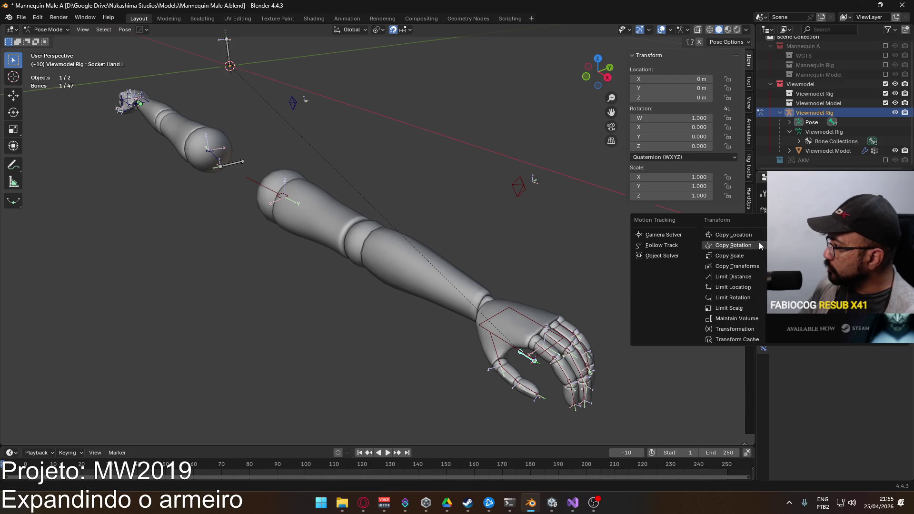
click(756, 268)
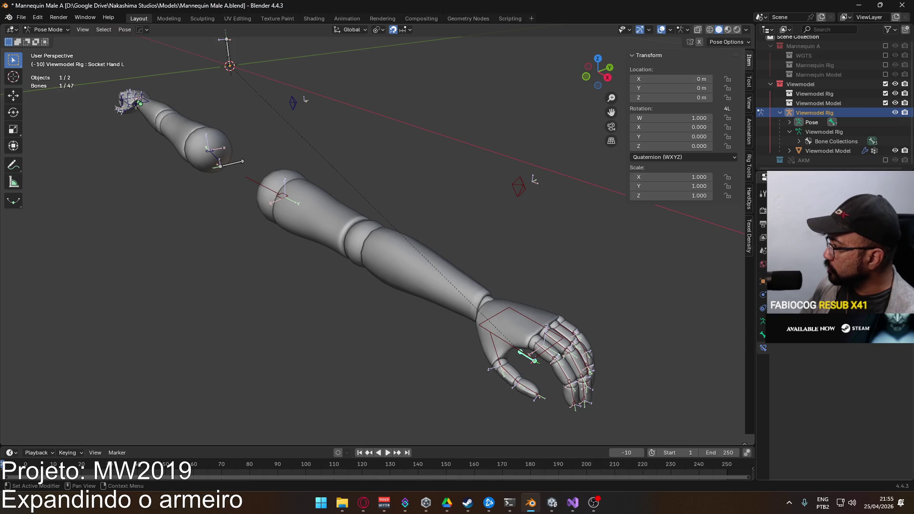
click(509, 288)
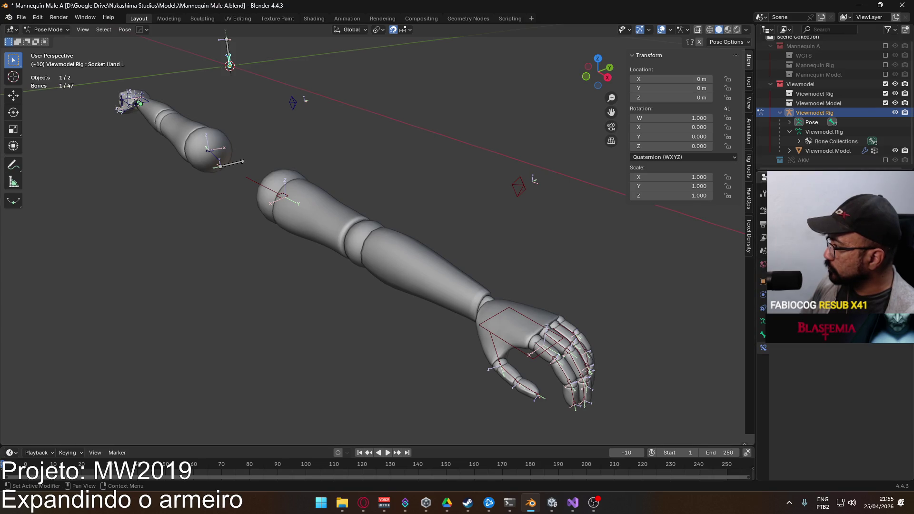
drag(831, 169, 831, 342)
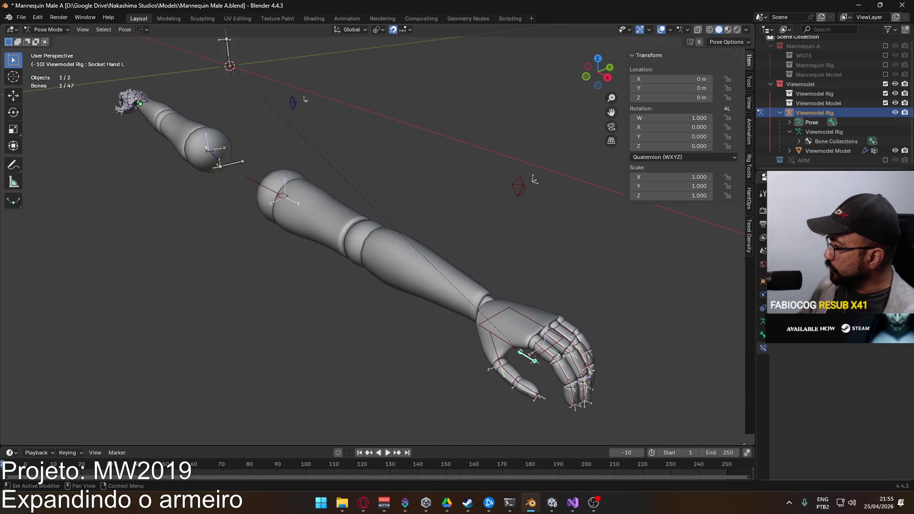
click(838, 257)
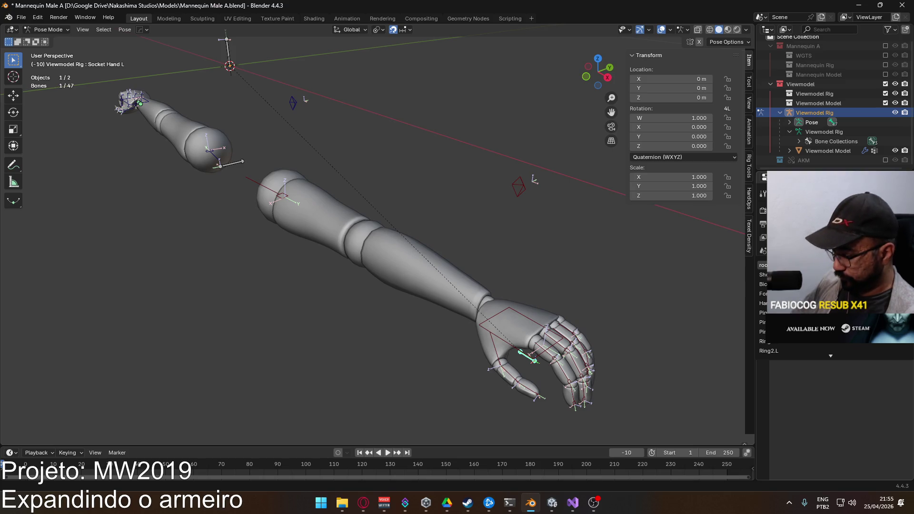
click(785, 303)
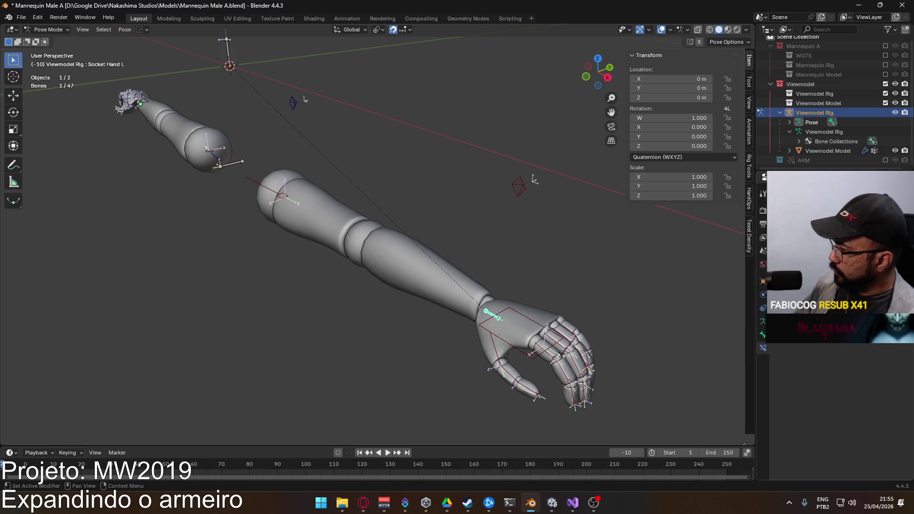
Save Mannequin Male A.blend.
scroll(528, 275, down, 5)
key(ctrl+s)
click(48, 30)
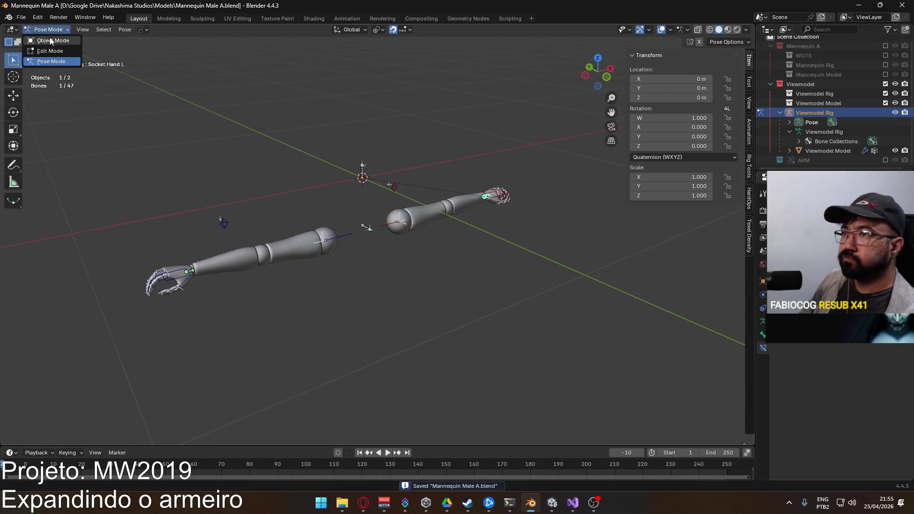
Return to Object Mode, box-select both arms, and save the file.
click(48, 40)
drag(145, 138, 630, 318)
key(ctrl+s)
drag(519, 218, 361, 186)
Open Player Viewmodel Generic.blend and play its animation, scrubbing to frame 98.
click(21, 17)
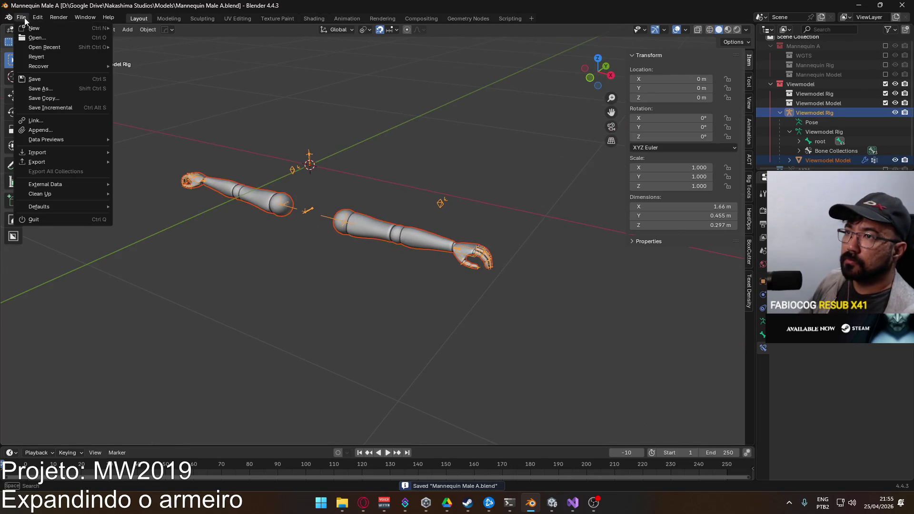
mouse_move(44, 47)
click(175, 56)
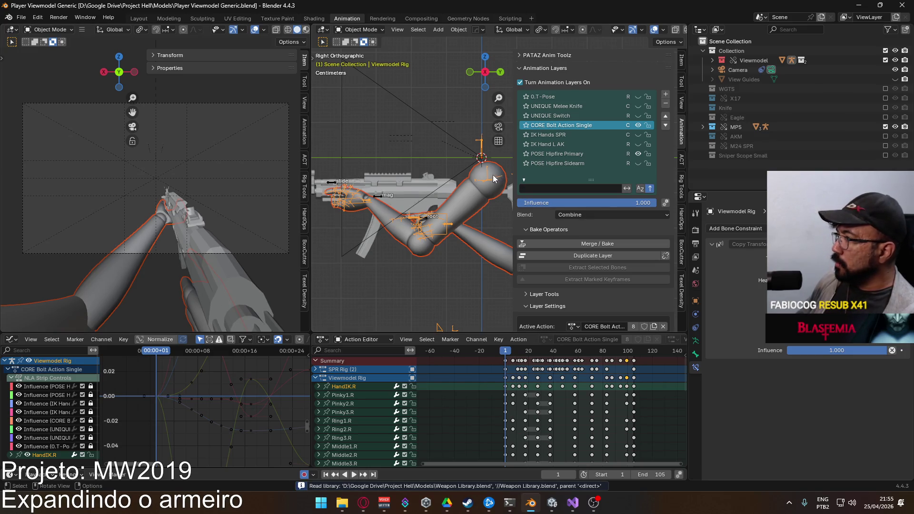
mouse_move(434, 195)
mouse_down()
mouse_move(475, 228)
mouse_move(523, 233)
mouse_move(507, 241)
mouse_move(447, 230)
mouse_up()
key(space)
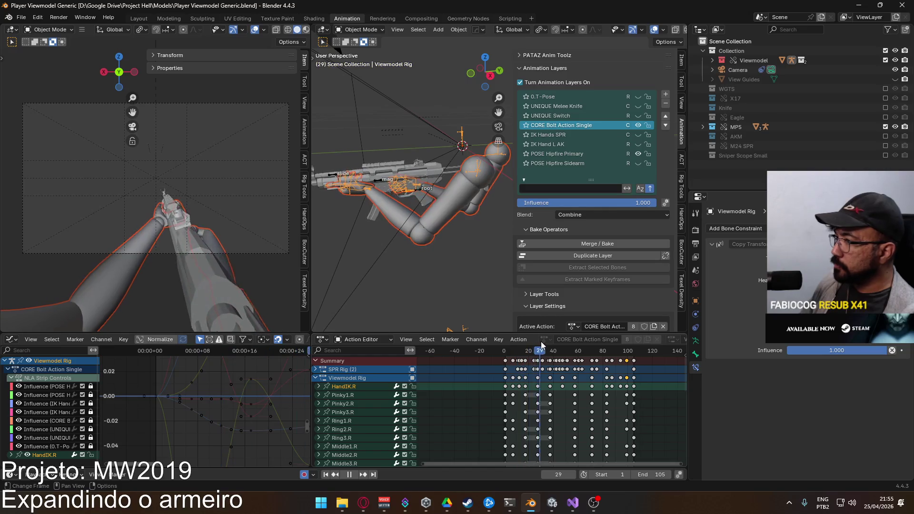
click(607, 348)
mouse_move(607, 347)
mouse_down()
mouse_move(644, 347)
mouse_move(567, 339)
mouse_move(506, 346)
mouse_up()
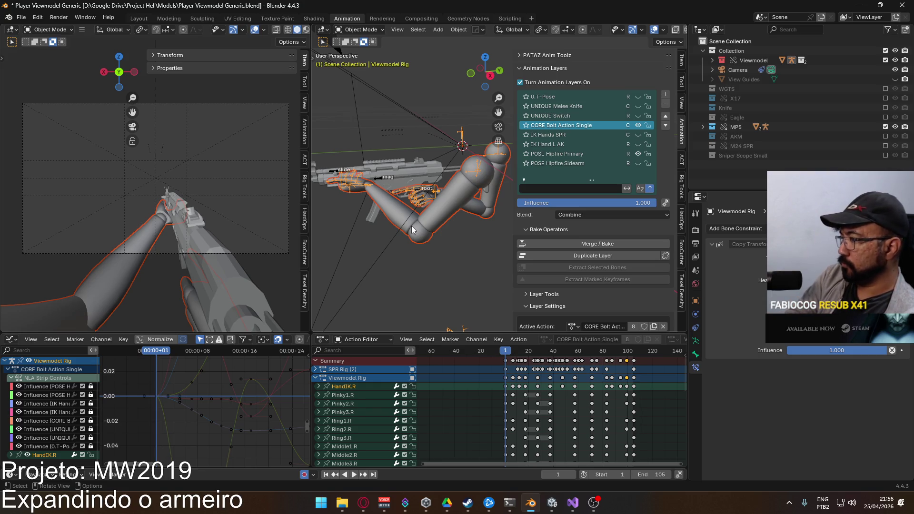
Save Player Viewmodel Generic.blend and reopen Mannequin Male A.blend from recent files.
click(21, 18)
key(ctrl+s)
click(21, 19)
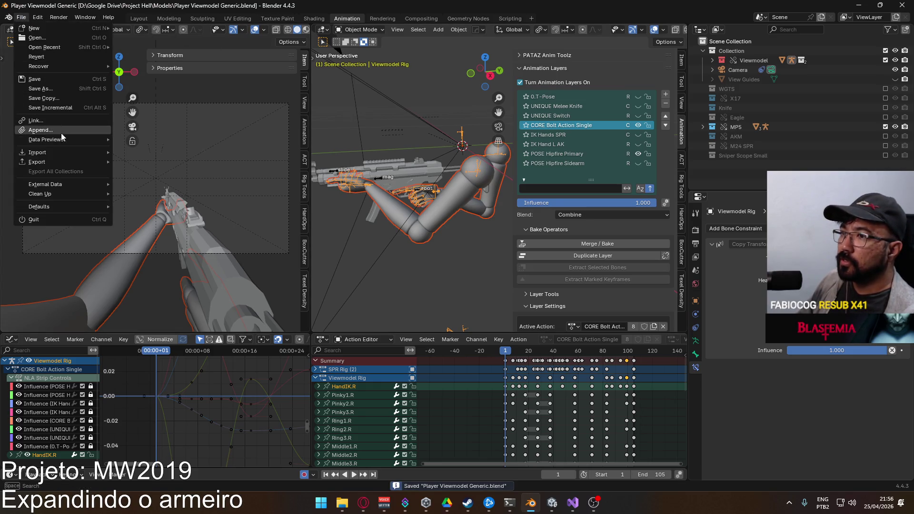
mouse_move(62, 161)
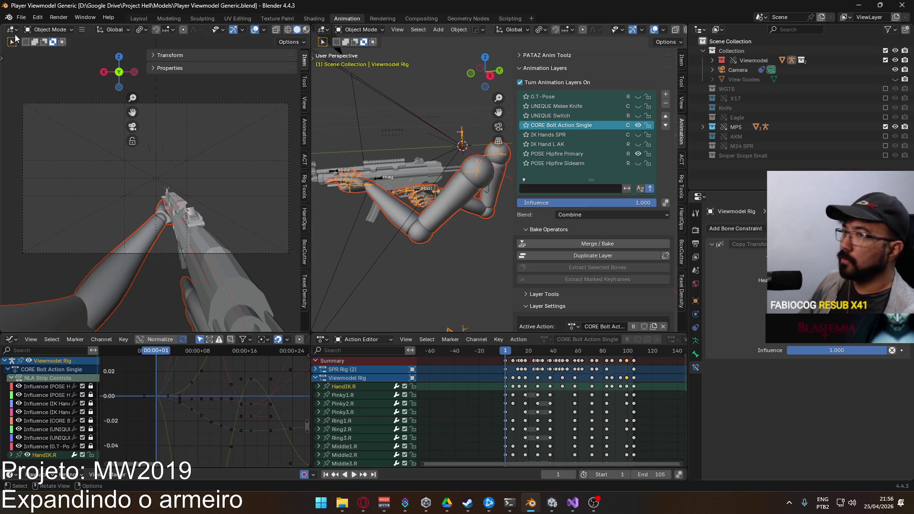
click(22, 18)
mouse_move(78, 48)
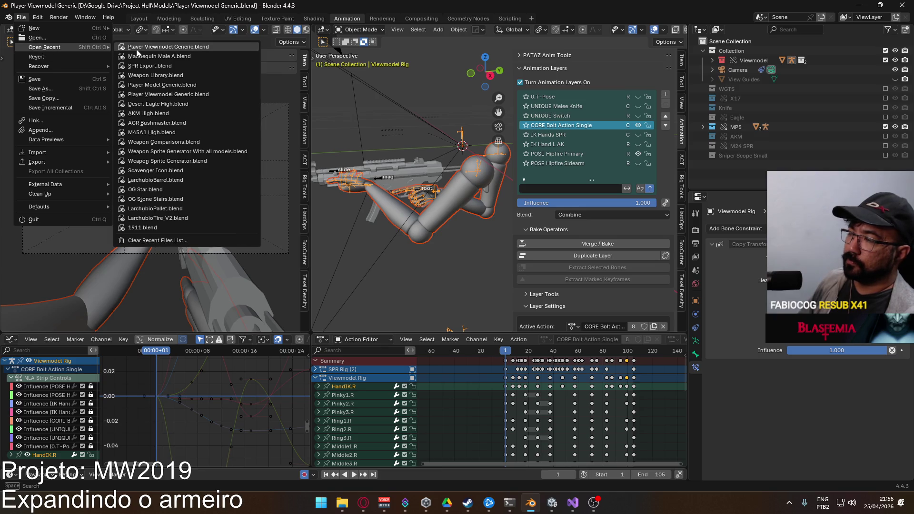
click(170, 56)
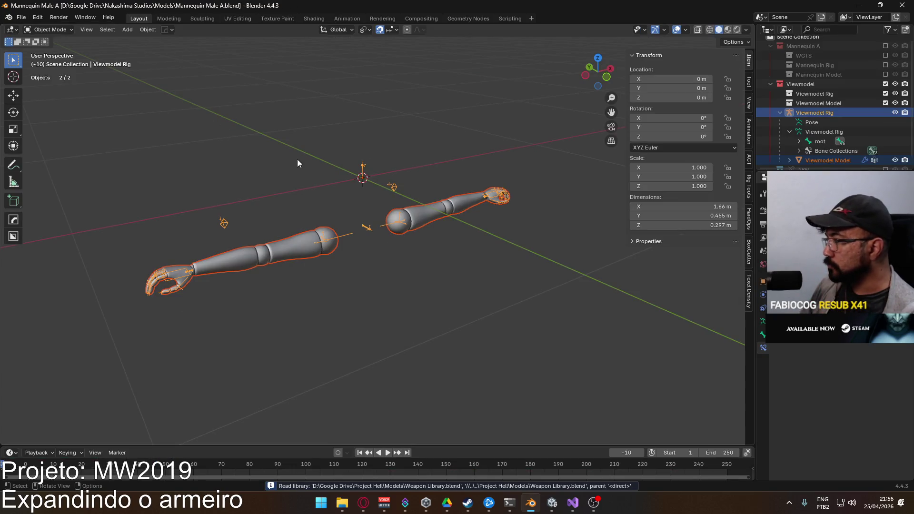
In Edit Mode, frame one hand socket bone and parent it to Socket Weapon.
click(342, 238)
click(48, 29)
click(45, 52)
scroll(169, 277, up, 2)
key(KP_Decimal)
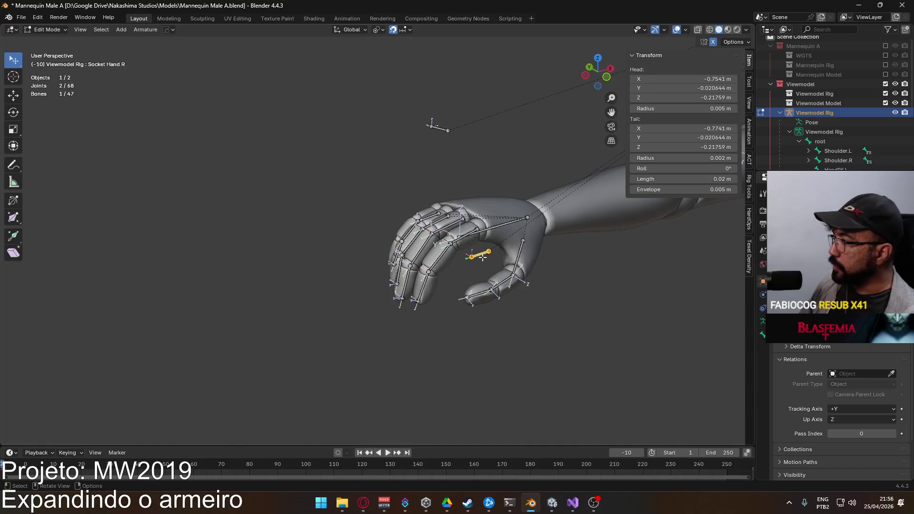
scroll(483, 257, right, 5)
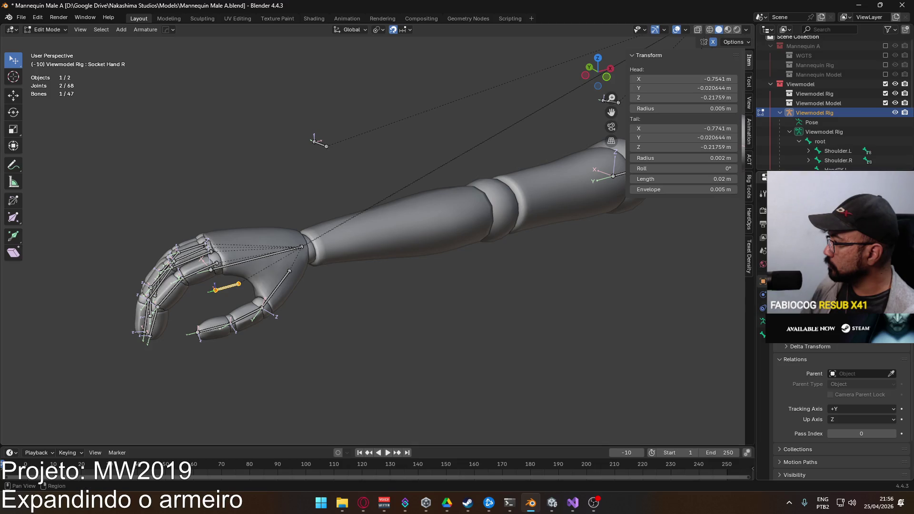
click(762, 323)
click(763, 335)
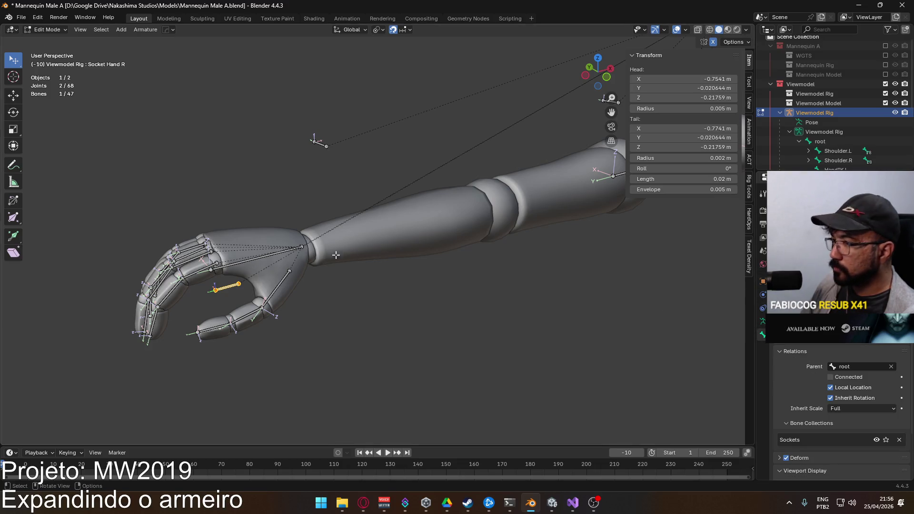
click(847, 365)
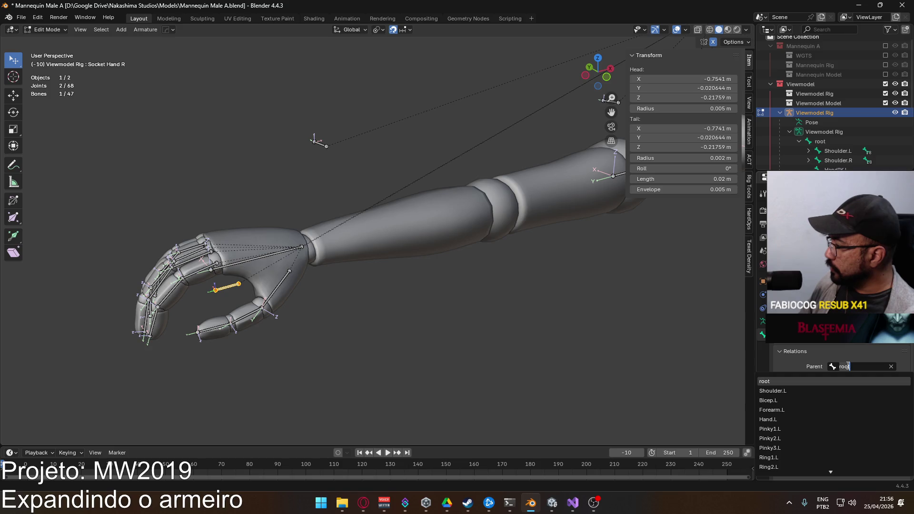
text(wea)
key(Return)
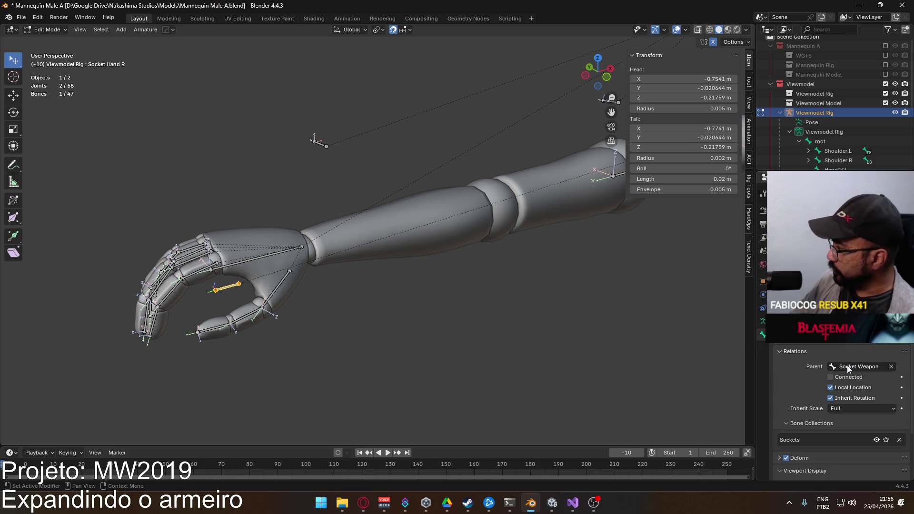
Parent the left hand socket bone to Socket Weapon as well, and save.
scroll(560, 283, down, 4)
mouse_move(561, 282)
mouse_down()
mouse_move(422, 269)
mouse_move(504, 305)
mouse_up()
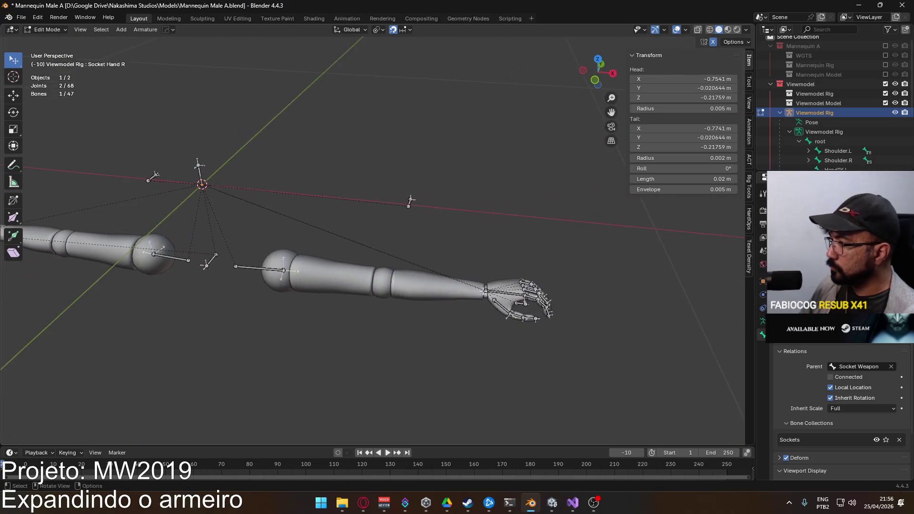
scroll(593, 341, up, 5)
click(859, 367)
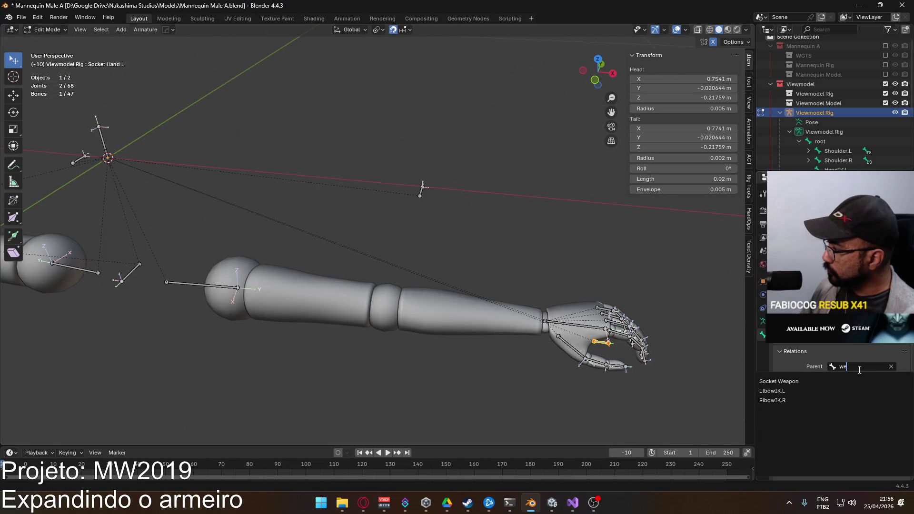
click(852, 381)
key(ctrl+s)
Return to Object Mode, select the arm rig and mesh, and save the file.
click(47, 30)
click(48, 44)
scroll(209, 138, down, 2)
scroll(209, 138, down, 4)
key(a)
key(ctrl+s)
click(21, 17)
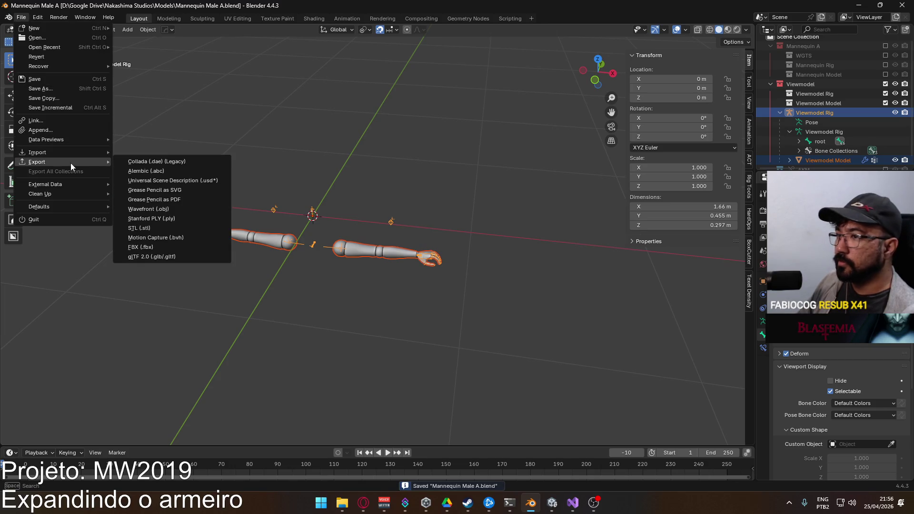
Start an FBX export using the Unity preset, limited to selected armature and mesh.
click(179, 246)
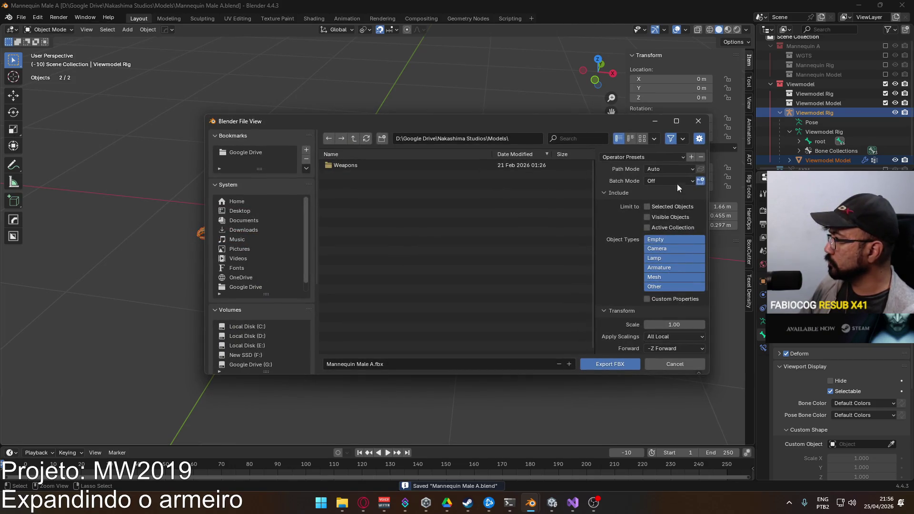
click(638, 158)
click(627, 182)
scroll(664, 305, down, 4)
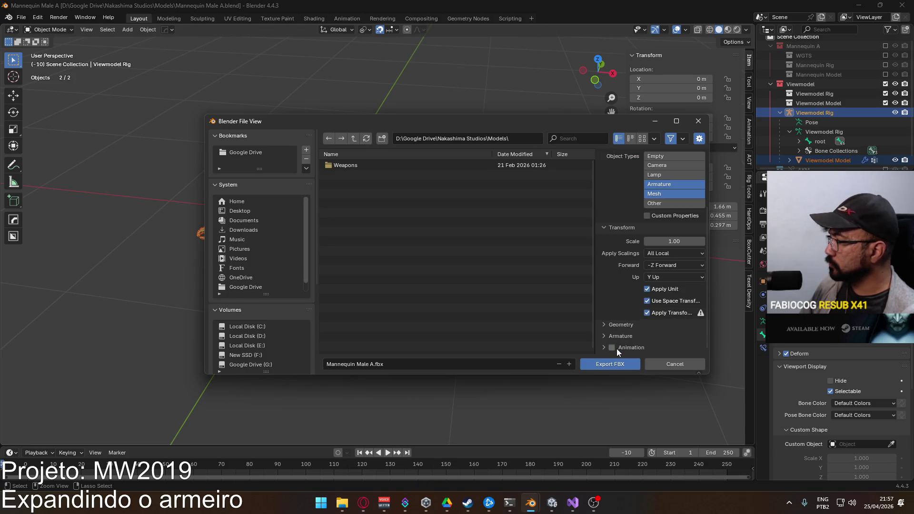
scroll(256, 325, down, 5)
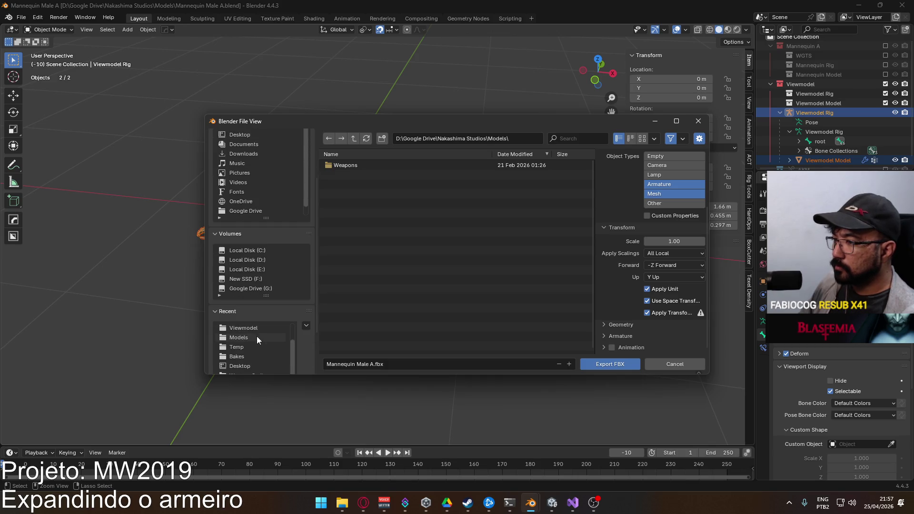
Browse the recent Models, Animations and Viewmodel folders in the export file browser.
click(255, 338)
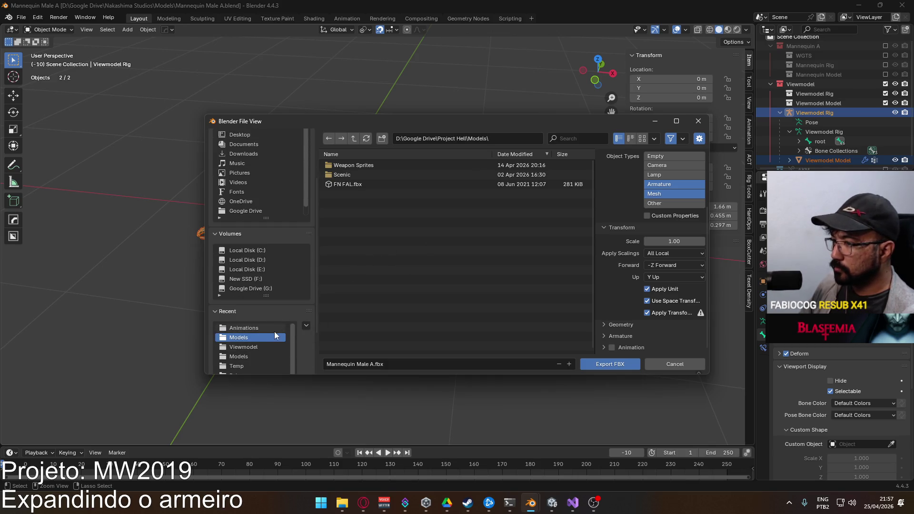
click(270, 329)
click(264, 337)
click(257, 344)
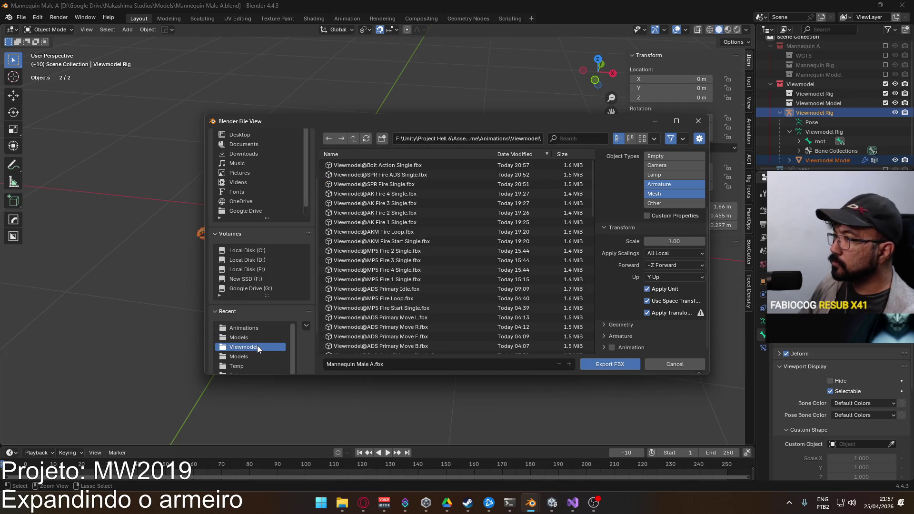
scroll(465, 214, down, 10)
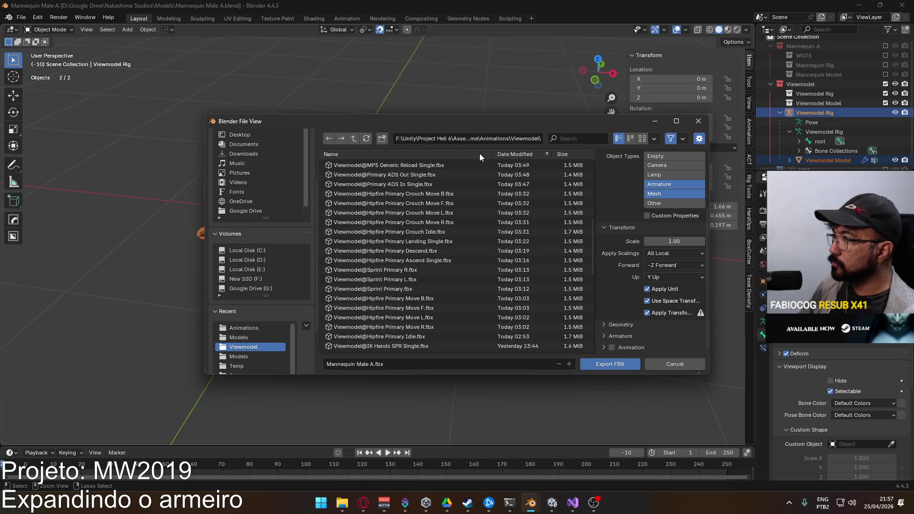
click(358, 139)
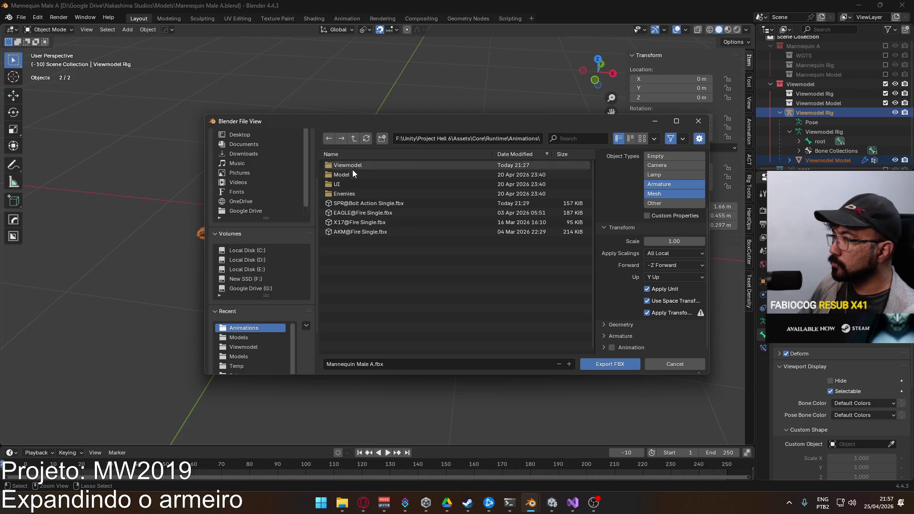
double_click(352, 170)
mouse_move(593, 173)
mouse_down()
mouse_move(585, 335)
mouse_move(567, 166)
mouse_move(498, 159)
mouse_up()
Go to Runtime\Models and export over Viewmodel Mannequin Male A.fbx.
click(357, 141)
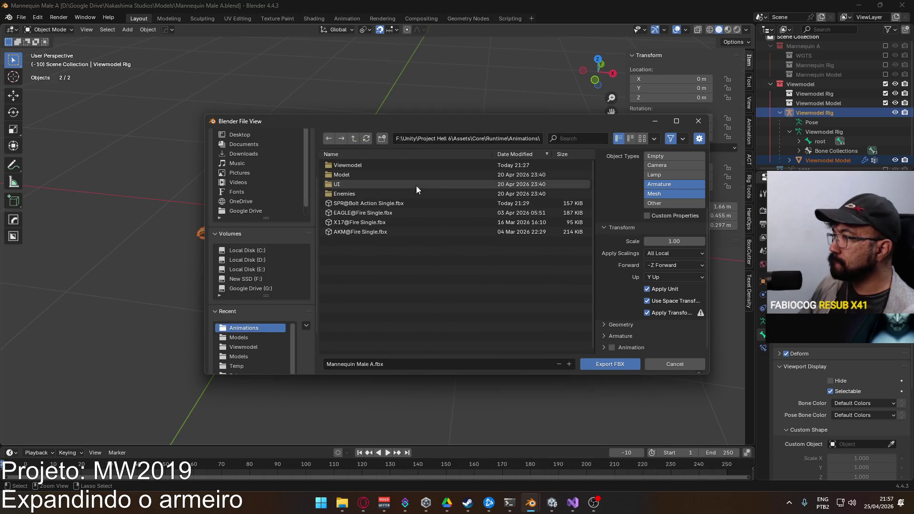
double_click(386, 165)
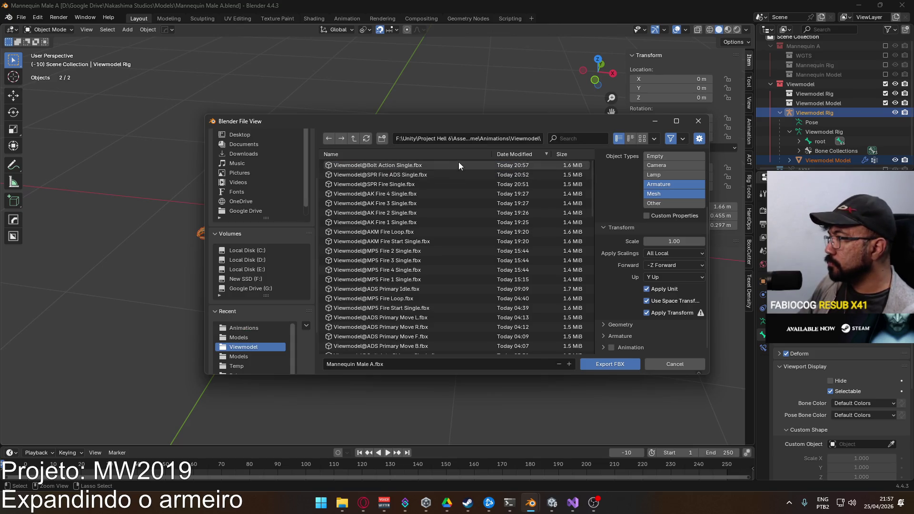
click(353, 138)
click(353, 138)
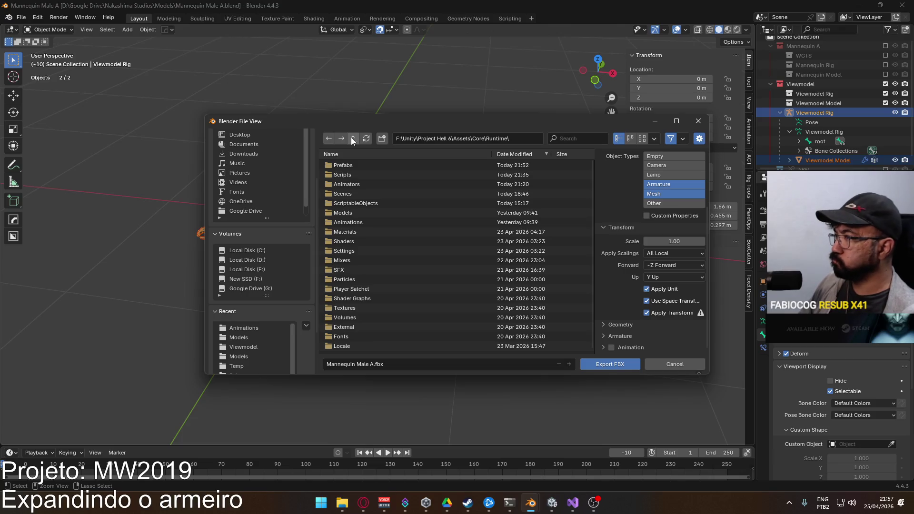
double_click(349, 213)
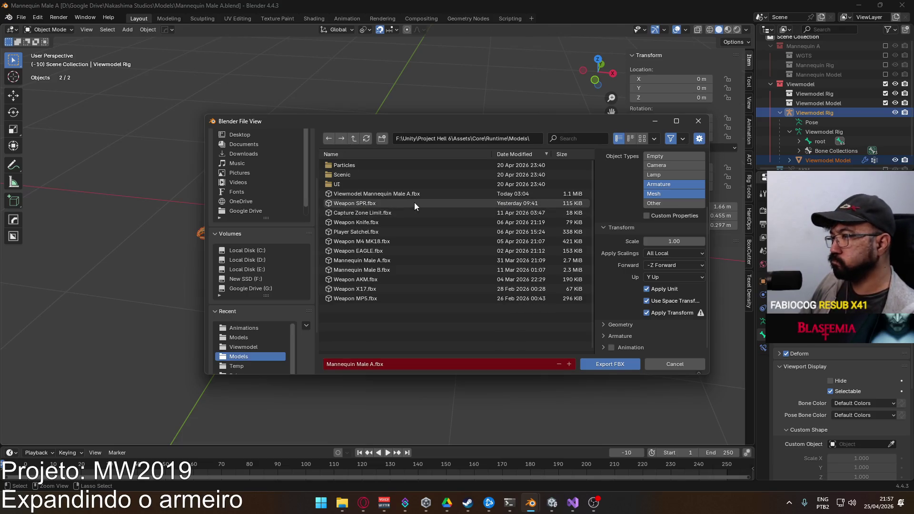
double_click(396, 195)
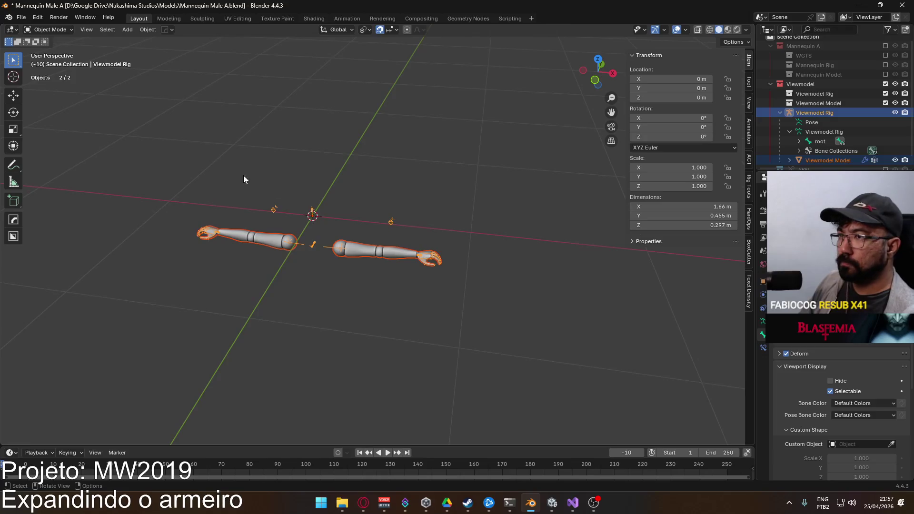
Save, then reopen Player Viewmodel Generic.blend from recent files.
key(ctrl+s)
click(21, 17)
mouse_move(60, 48)
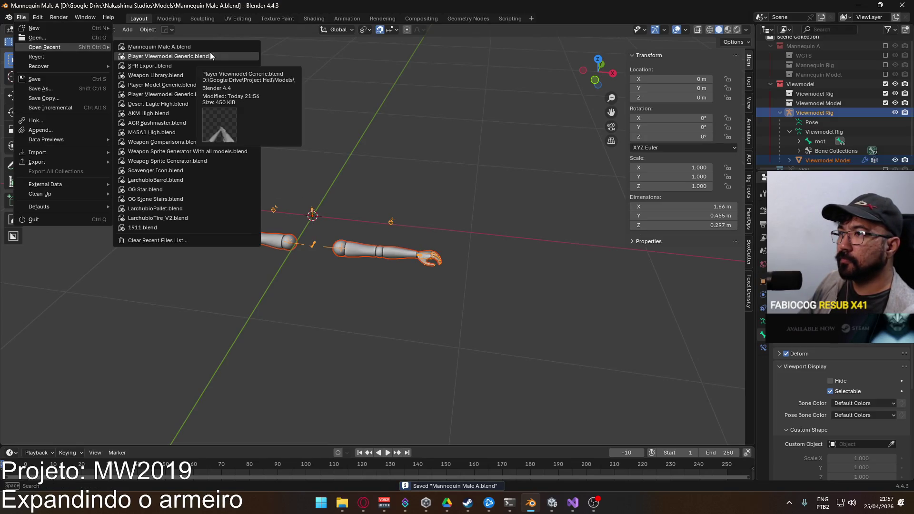
click(210, 56)
mouse_move(444, 193)
mouse_down()
mouse_move(452, 190)
mouse_move(388, 193)
mouse_move(406, 202)
mouse_move(393, 242)
mouse_up()
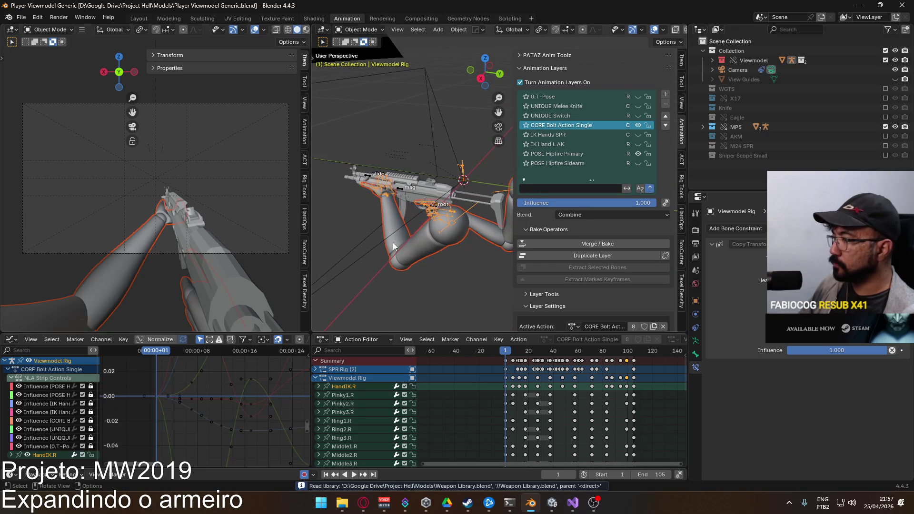
Save and start an FBX export with the Unity preset, selected armature and mesh only.
key(ctrl+s)
click(21, 17)
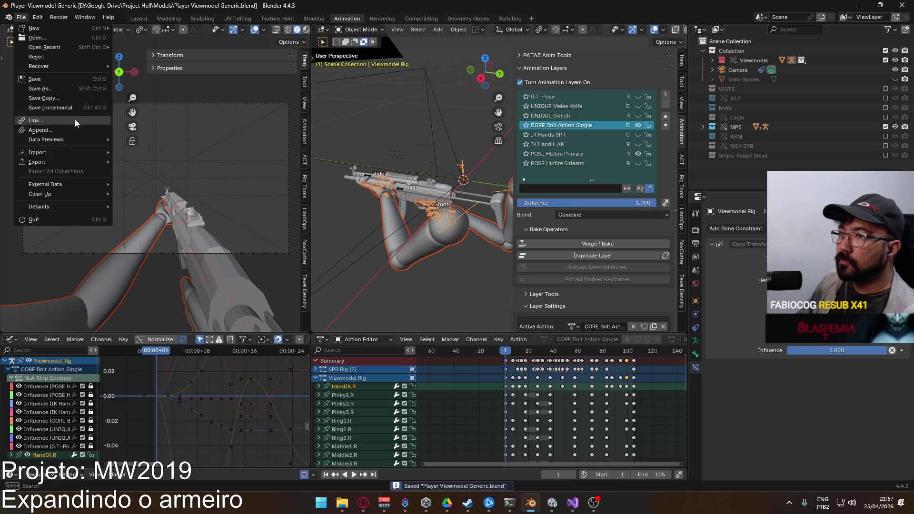
mouse_move(57, 162)
click(203, 247)
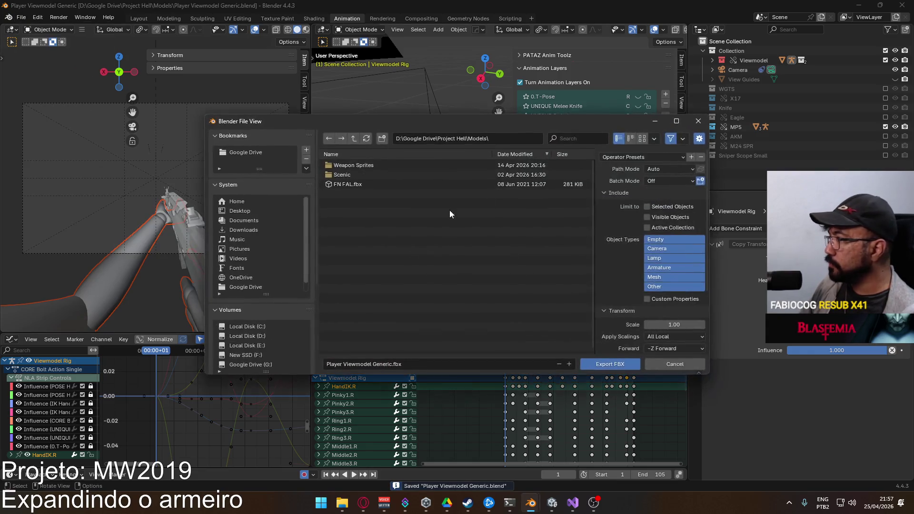
click(625, 157)
click(649, 181)
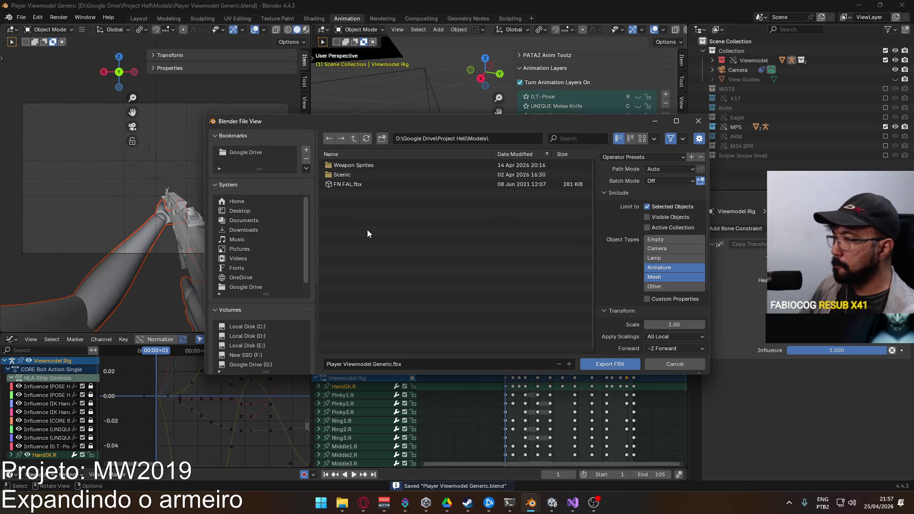
scroll(281, 286, down, 5)
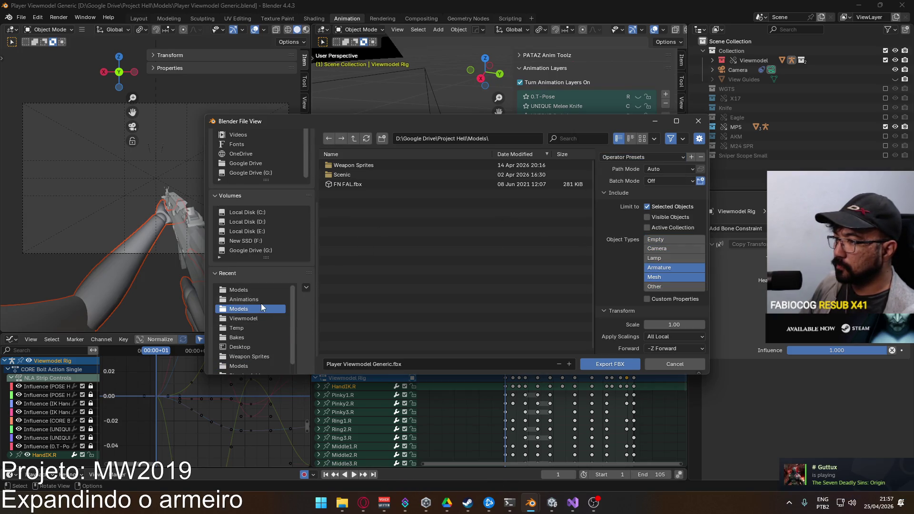
Export into the Viewmodel animations folder, overwriting Viewmodel@Bolt Action Single.fbx.
click(259, 292)
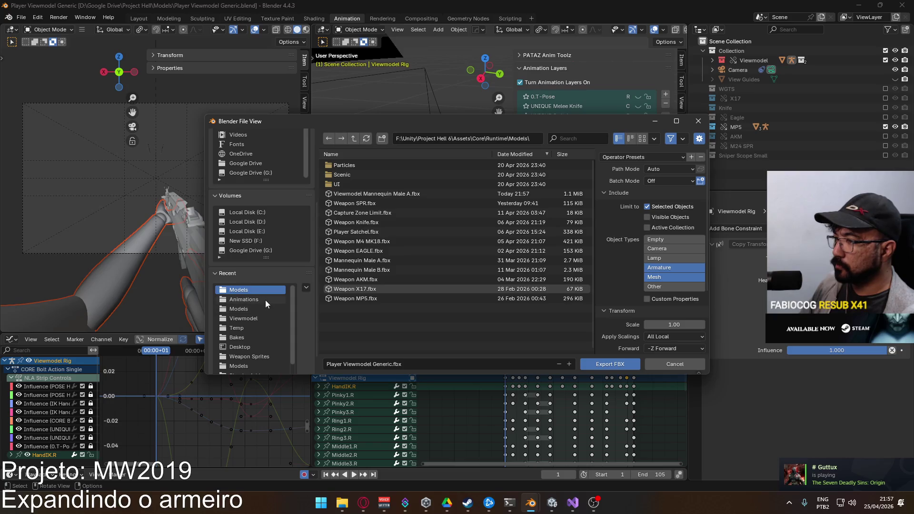
click(265, 300)
click(377, 164)
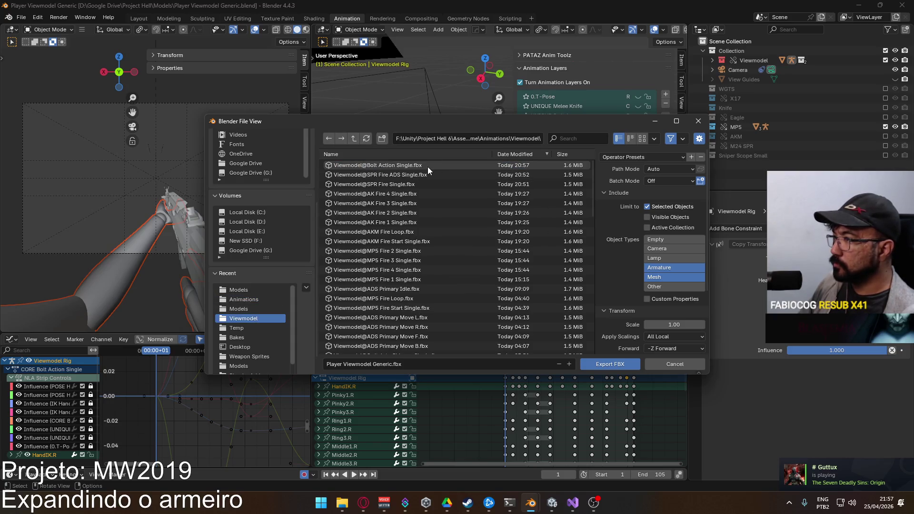
double_click(389, 164)
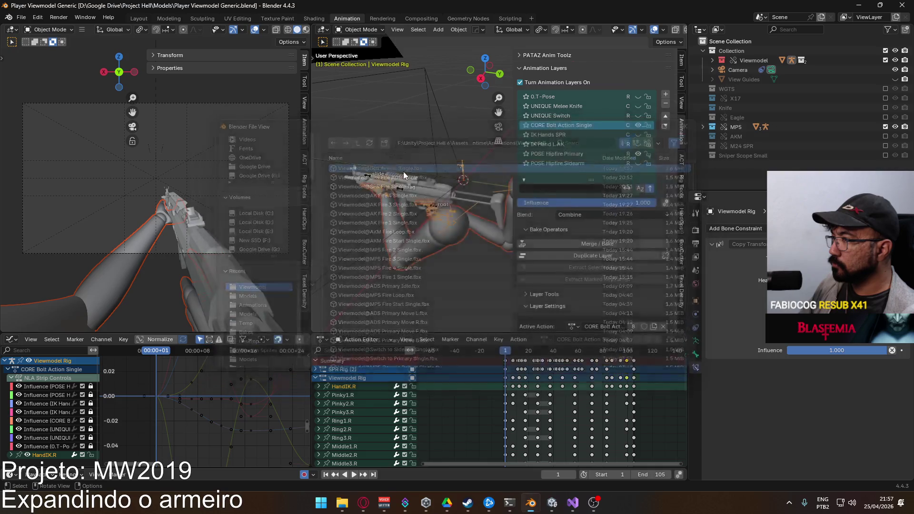
click(554, 503)
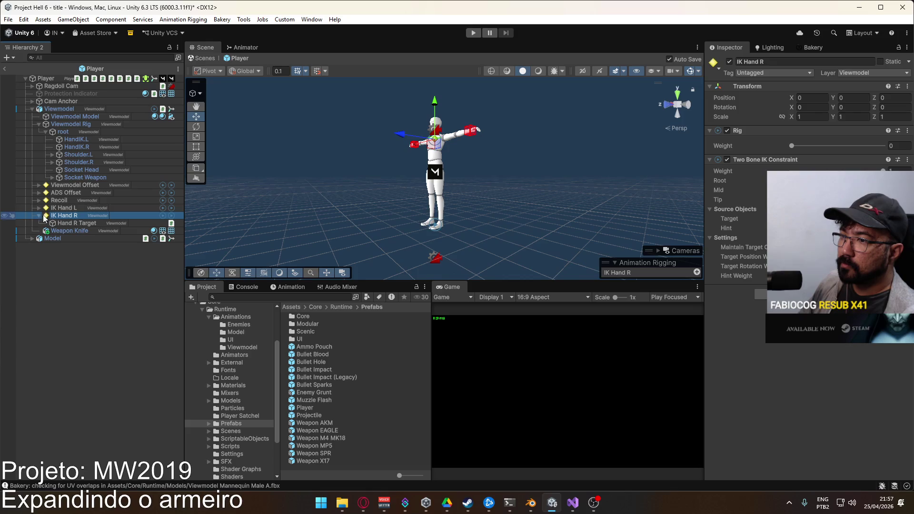
Inspect Socket Hand L under Socket Weapon, then leave the Player prefab.
click(52, 178)
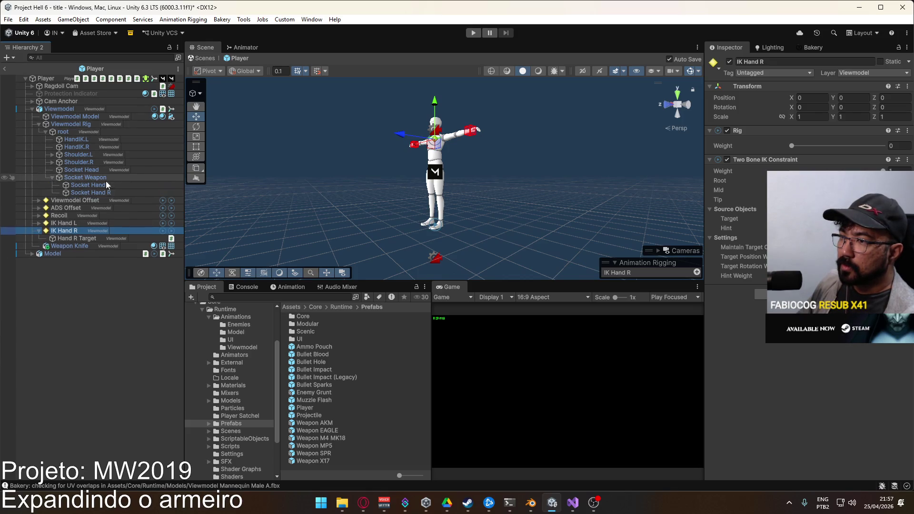
click(94, 185)
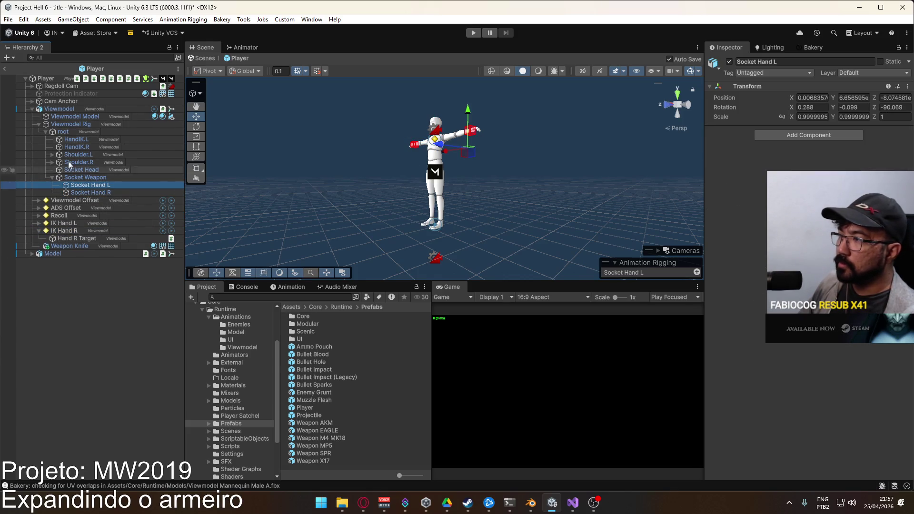
click(4, 69)
Save the scene, enter Play Mode, and create a match loading the crash map.
key(ctrl+s)
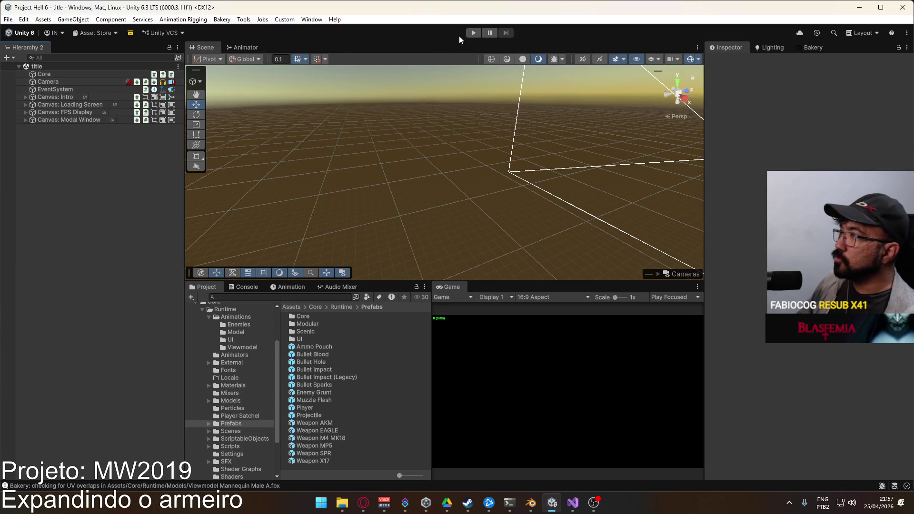
click(473, 32)
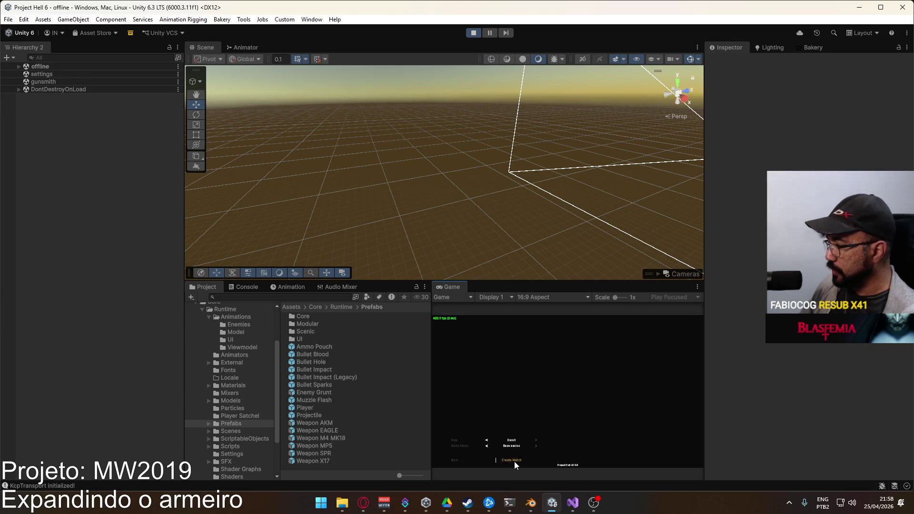
click(514, 462)
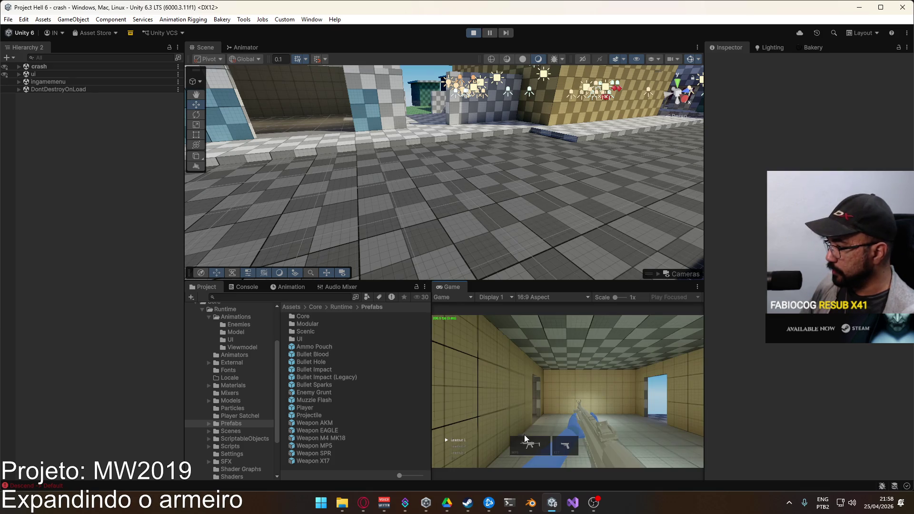
Spawn with the SPR rifle and walk the player out into the street.
click(491, 417)
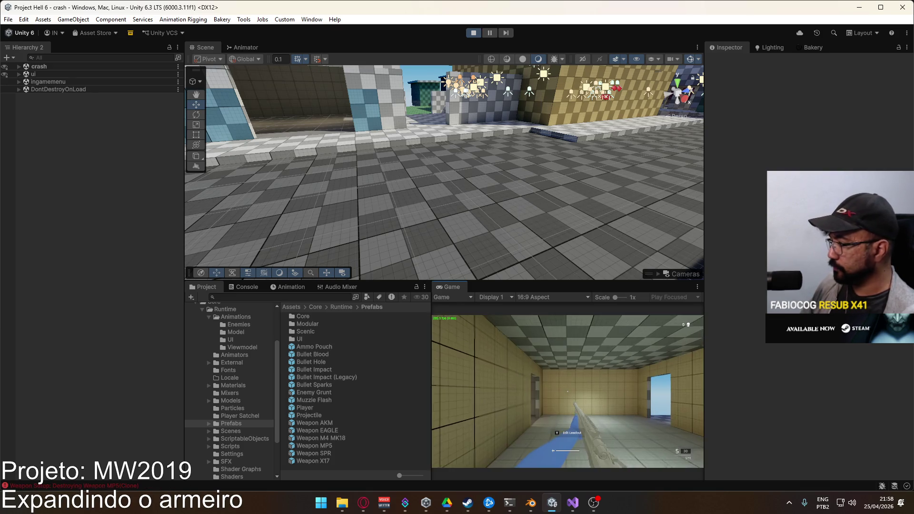
key(w)
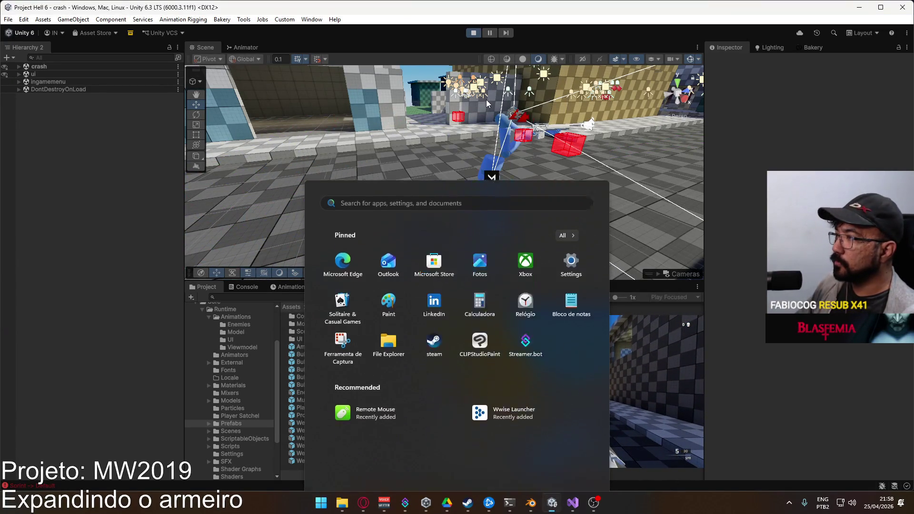
key(Escape)
Select the right and left hand IK targets, orbiting the Scene view around the character.
click(369, 172)
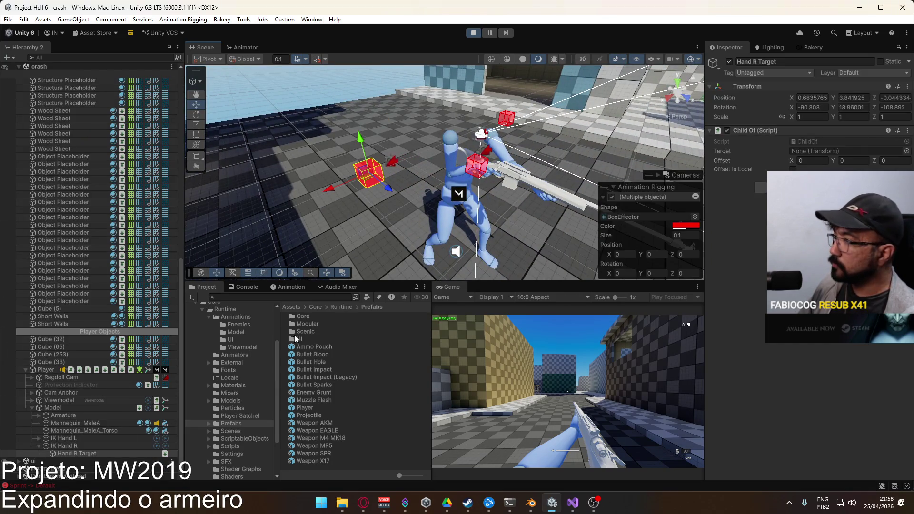
mouse_move(459, 219)
mouse_down()
mouse_move(470, 220)
mouse_move(404, 222)
mouse_up()
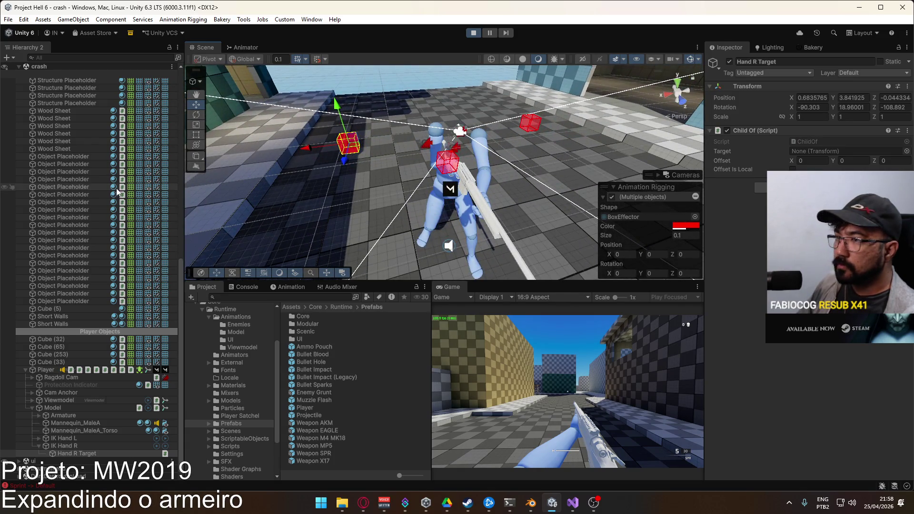
click(38, 439)
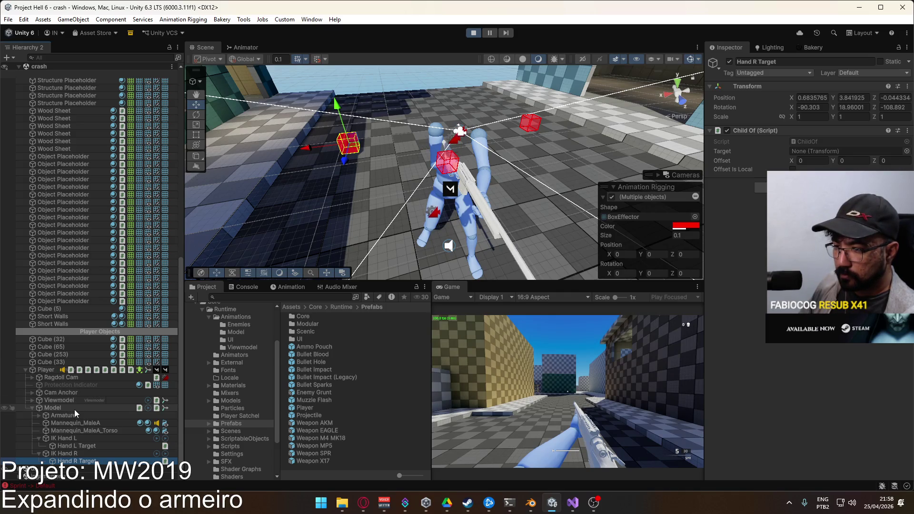
click(32, 408)
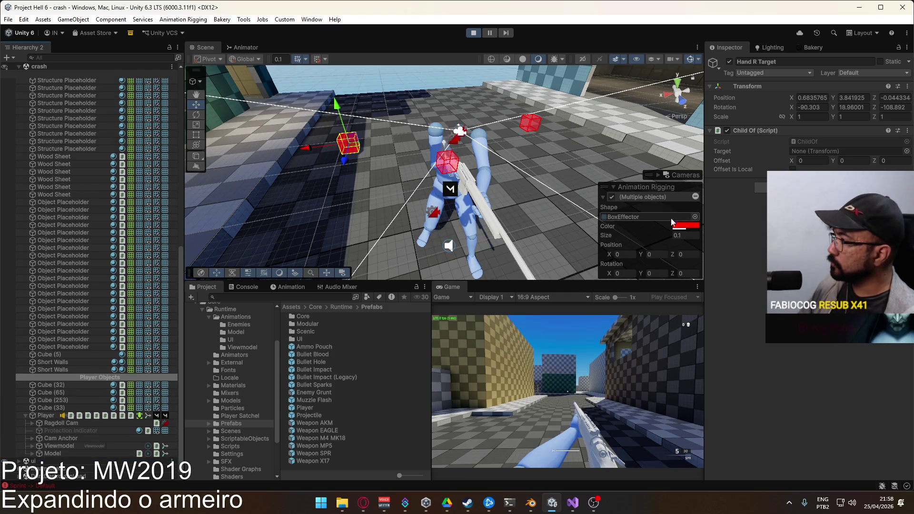
click(613, 198)
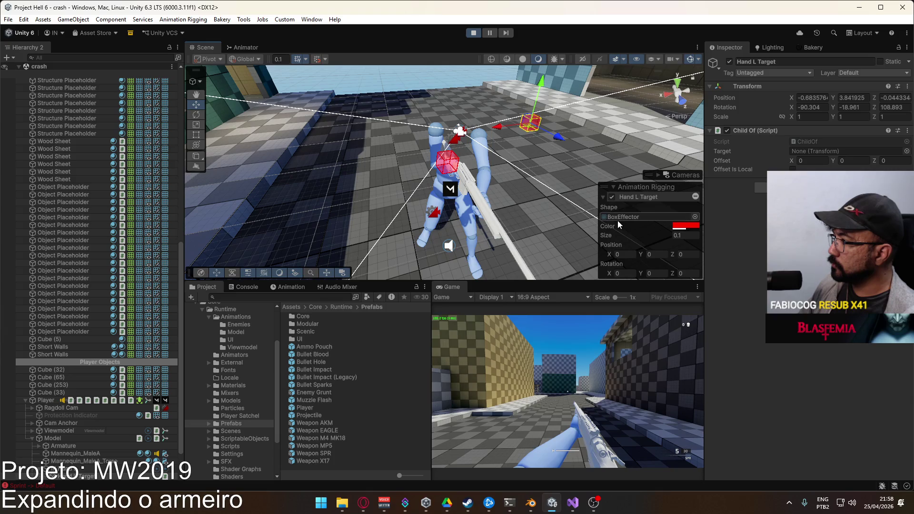
Hide the Hand R Target effector gizmo and collapse IK Hand R.
click(613, 198)
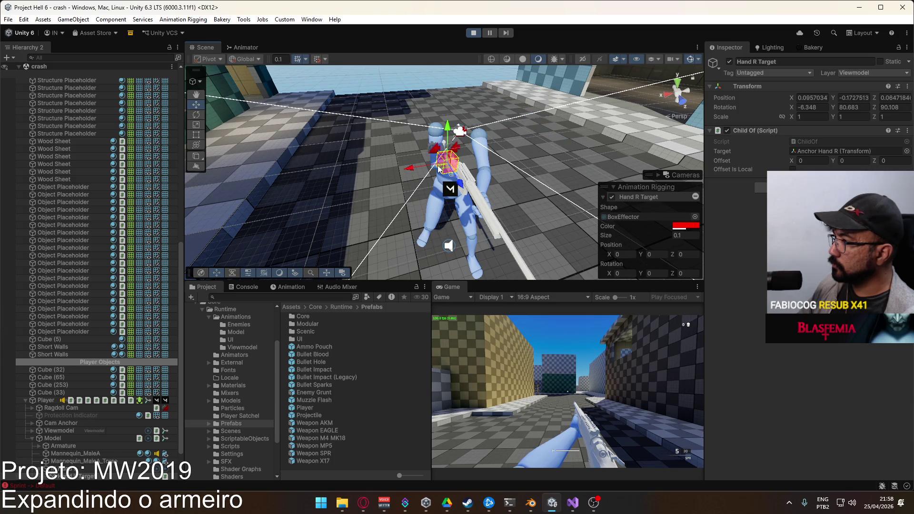
click(612, 197)
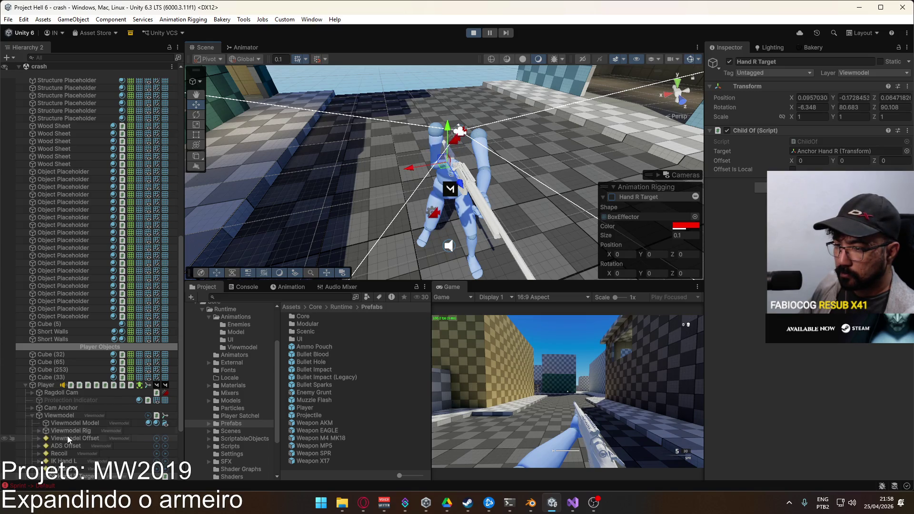
scroll(67, 435, down, 2)
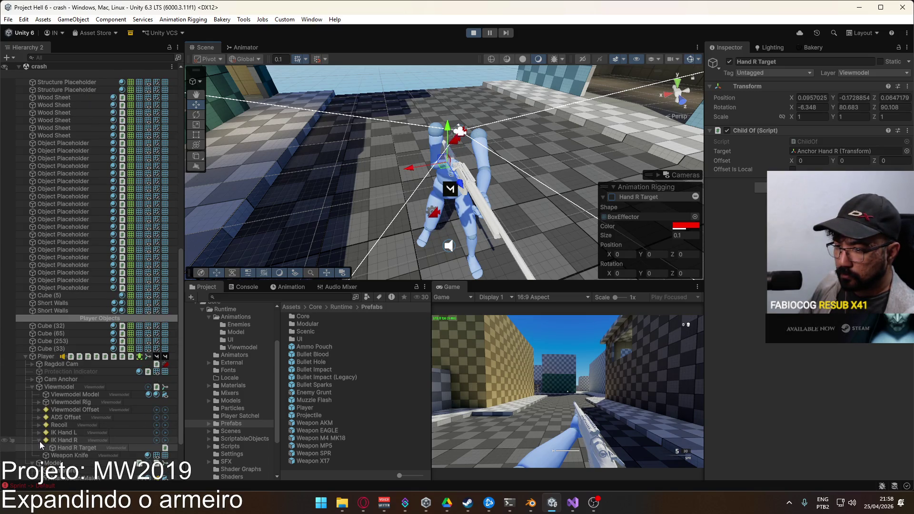
click(39, 440)
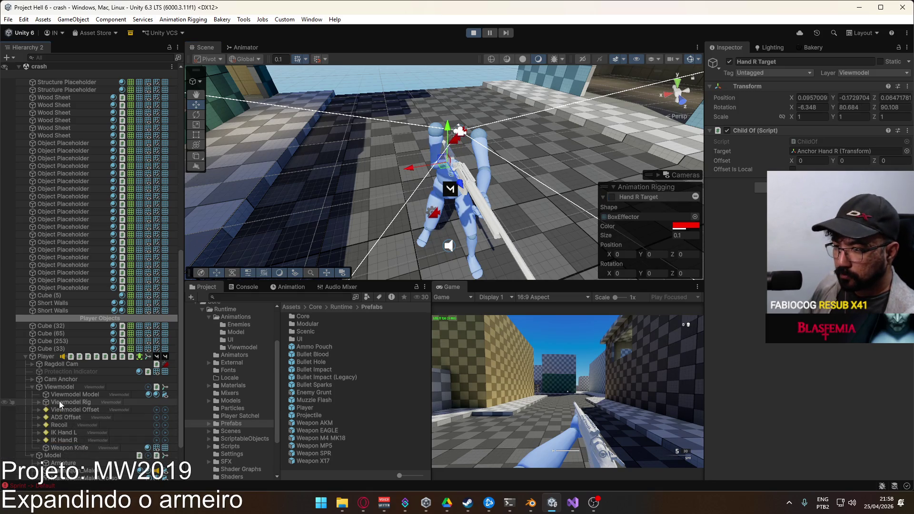
Expand Viewmodel Rig > root > Socket Weapon to find Weapon SPR(Clone), then stop Play Mode.
click(39, 403)
scroll(64, 406, down, 1)
click(45, 382)
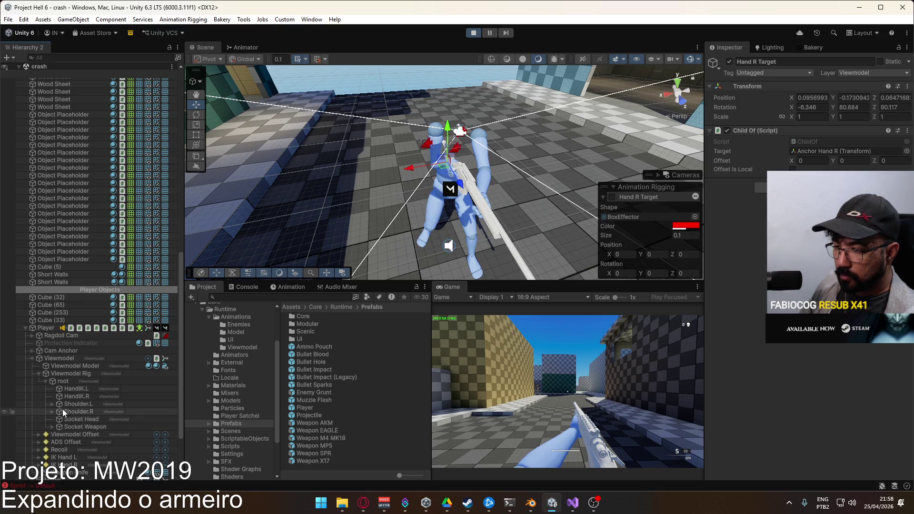
click(51, 426)
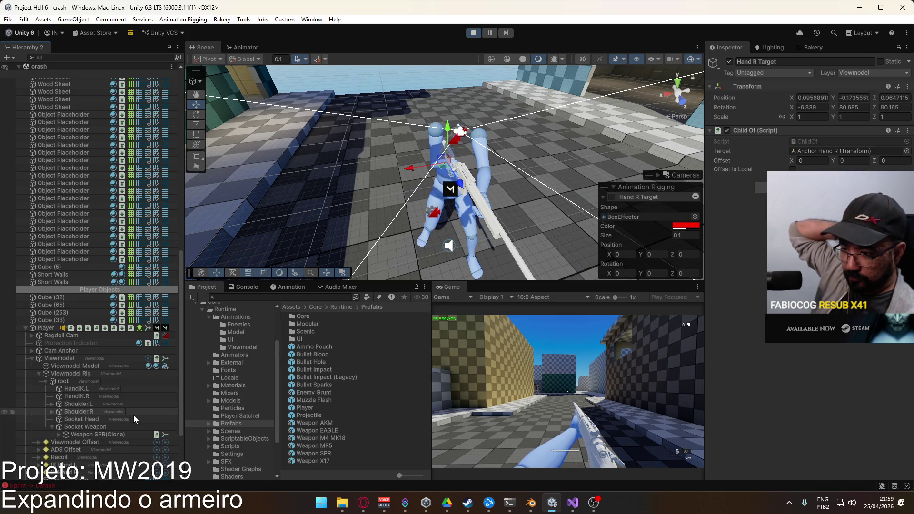
click(473, 34)
Switch to Visual Studio and look through the PlayerScript.cs code.
key(alt+Tab)
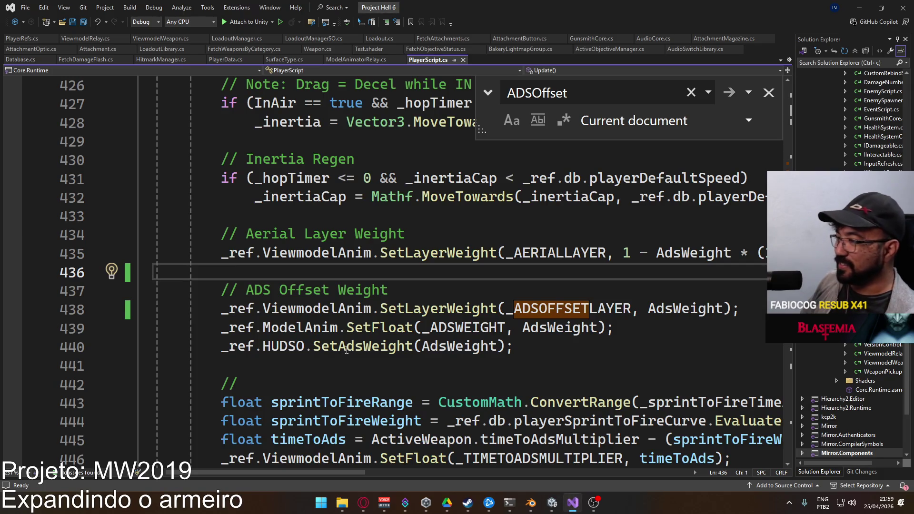
scroll(431, 382, up, 7)
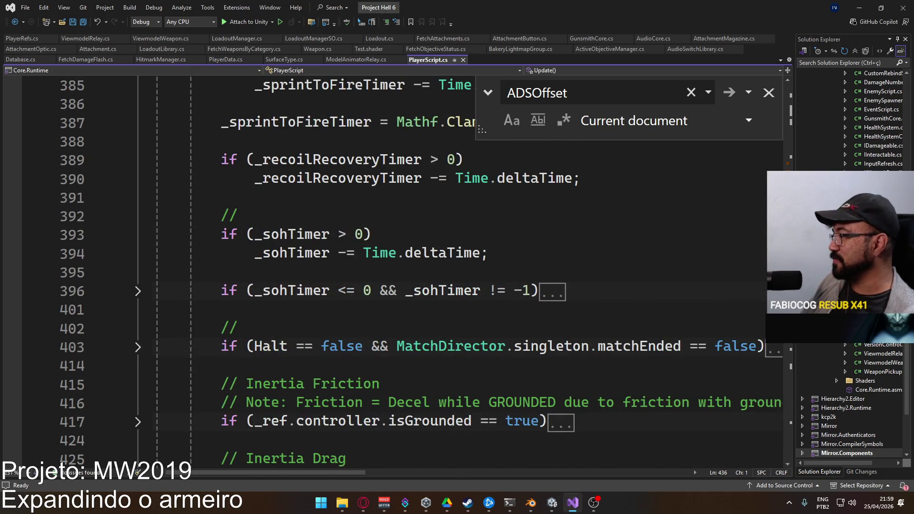
scroll(423, 308, up, 20)
scroll(423, 308, down, 3)
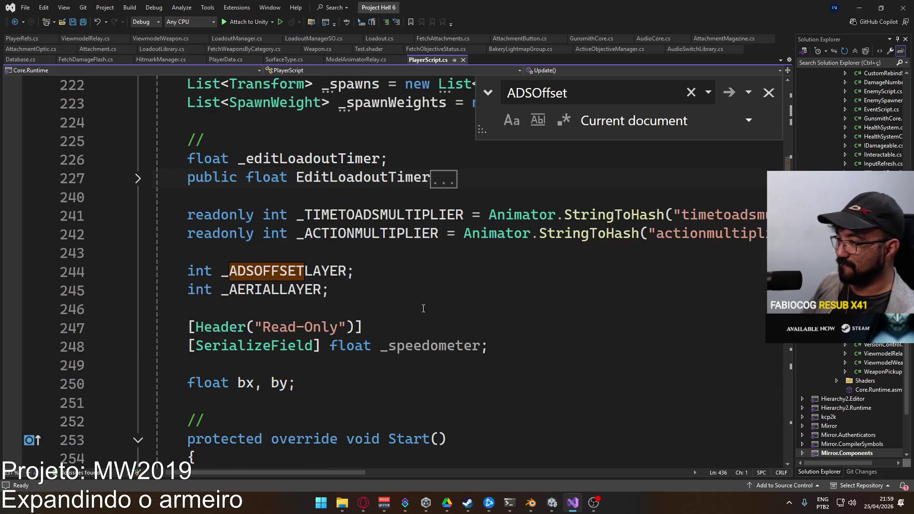
scroll(423, 309, down, 6)
scroll(421, 310, down, 3)
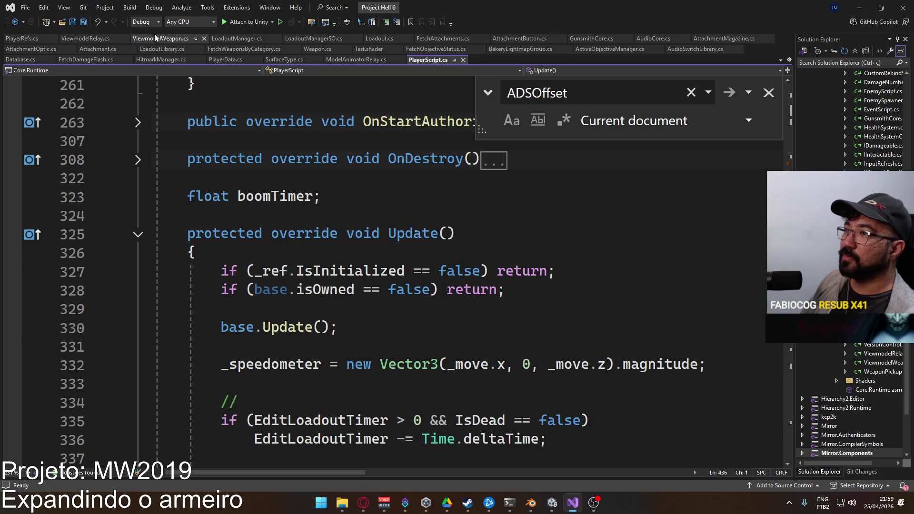
In ViewmodelWeapon.cs, go to SetWeapon's loop that clears the socket's children.
click(181, 38)
scroll(417, 316, down, 5)
scroll(416, 315, down, 6)
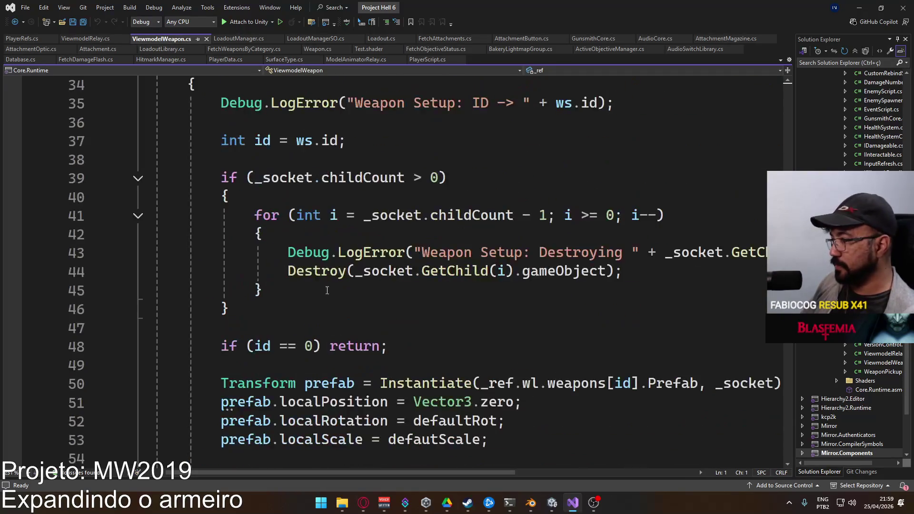
click(347, 235)
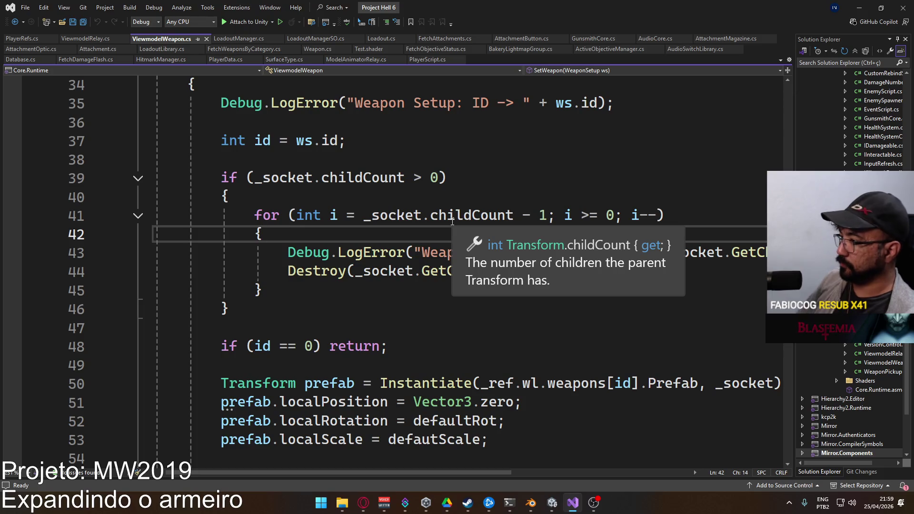